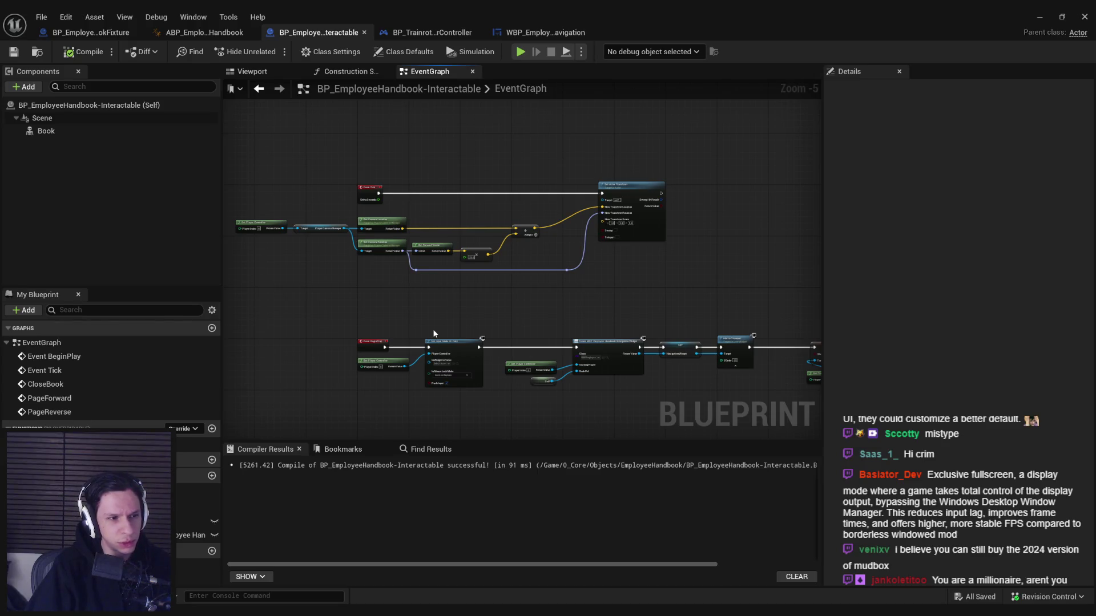
Zoom the Unreal event graph in and out repeatedly to inspect it
scroll(512, 241, up, 2)
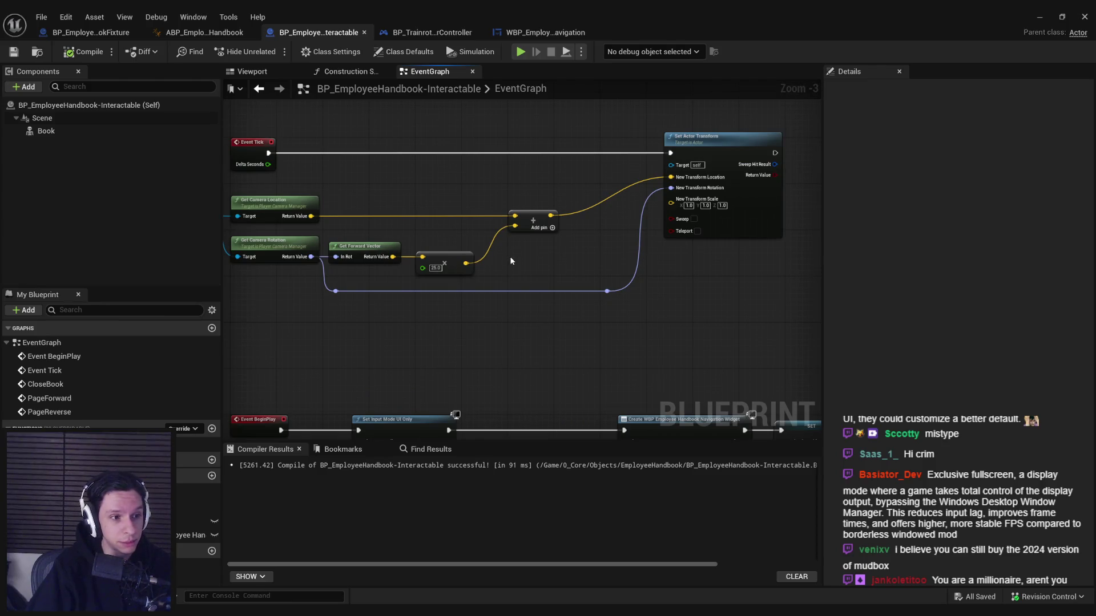
scroll(481, 359, down, 1)
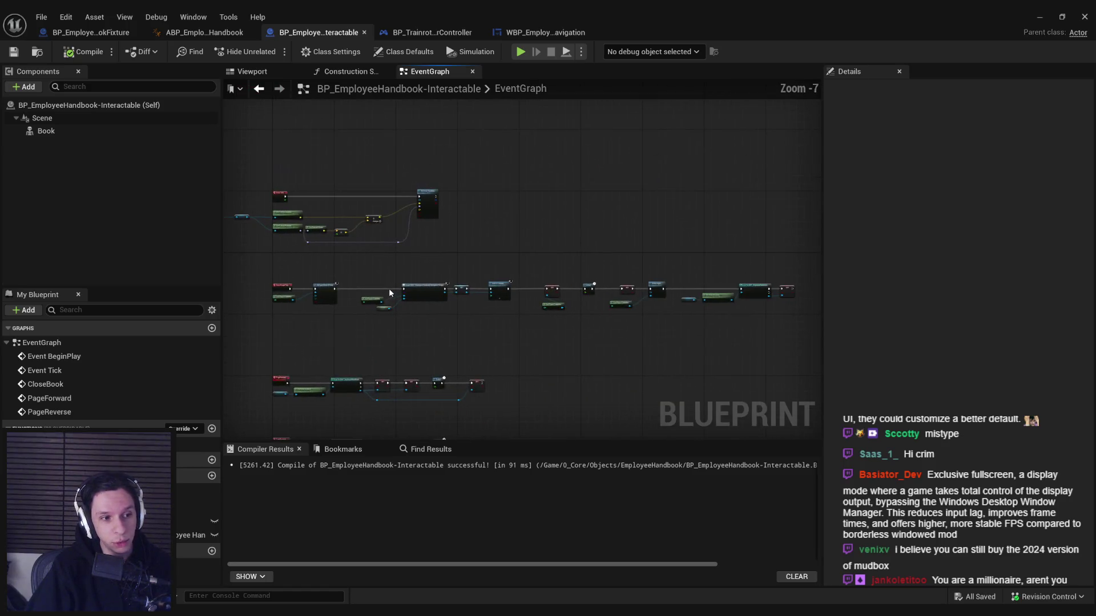
scroll(390, 289, up, 3)
scroll(413, 382, down, 4)
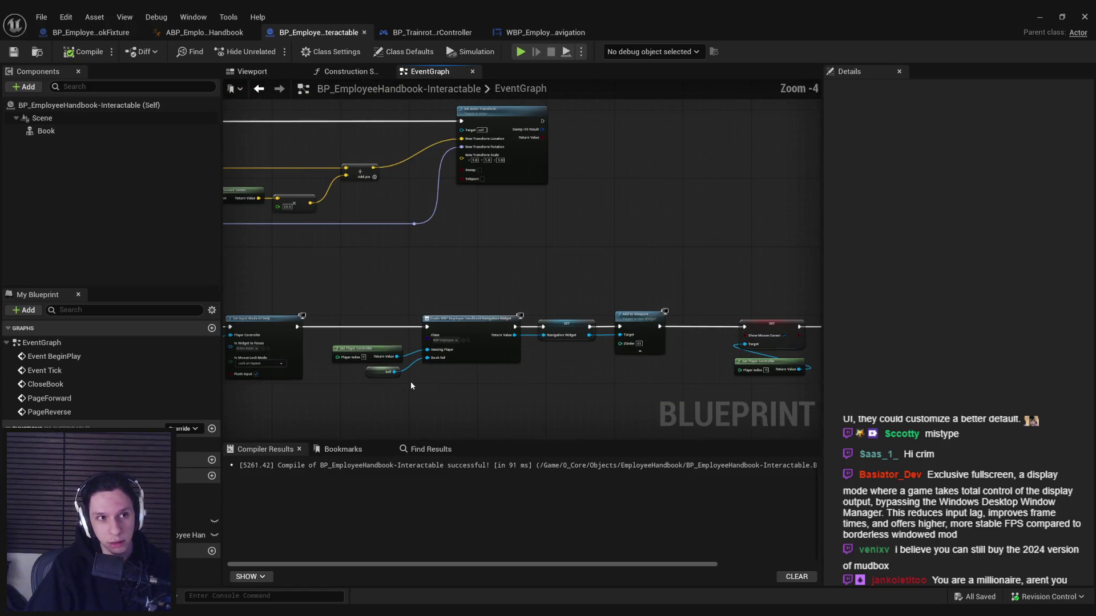
scroll(479, 361, up, 2)
scroll(355, 362, down, 1)
scroll(516, 358, up, 1)
scroll(515, 352, down, 1)
scroll(651, 341, up, 1)
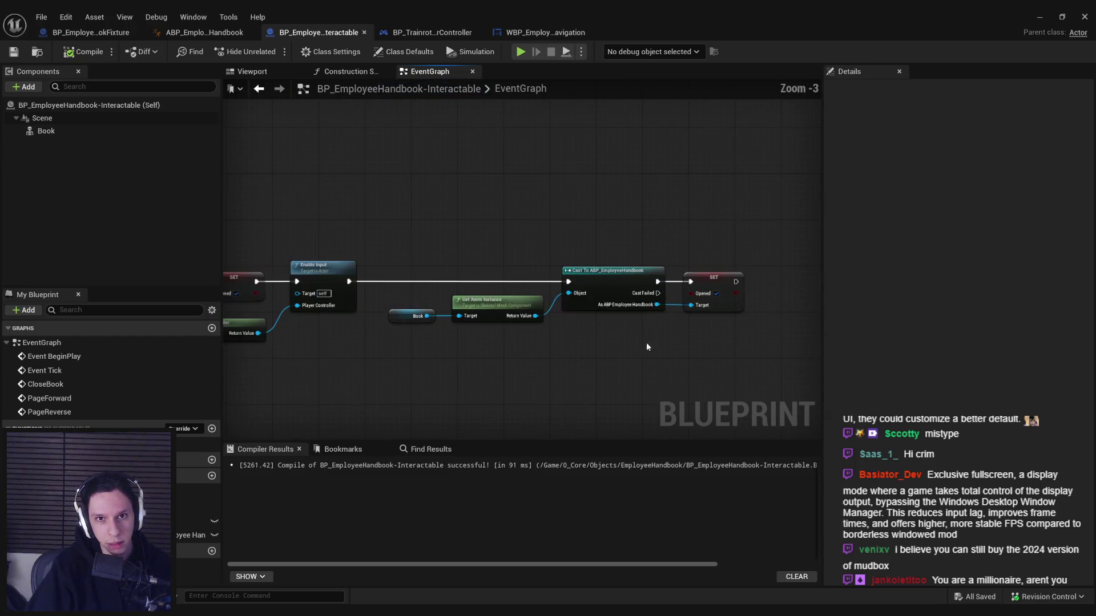
scroll(652, 341, down, 1)
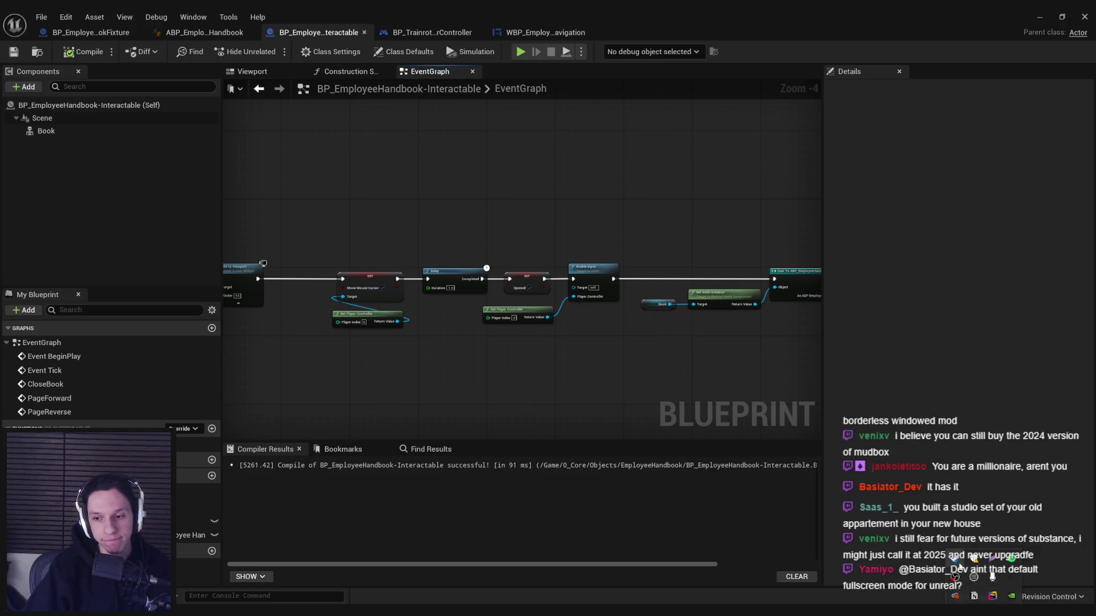
In the Steam library, select Substance 3D Painter 2025 and load its store page
key(alt+Tab)
click(99, 37)
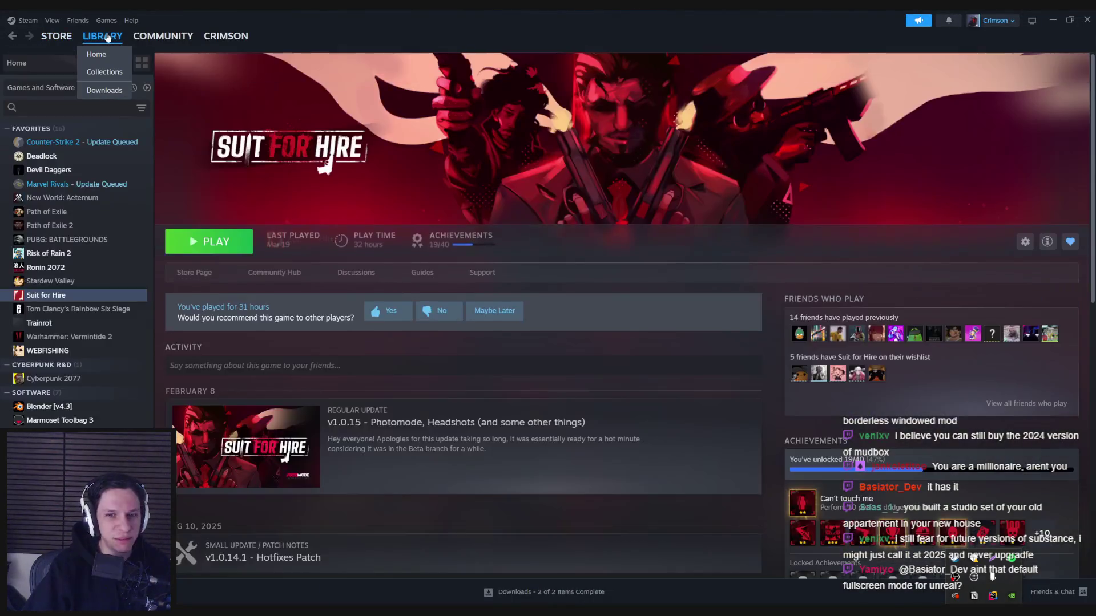
scroll(98, 270, down, 2)
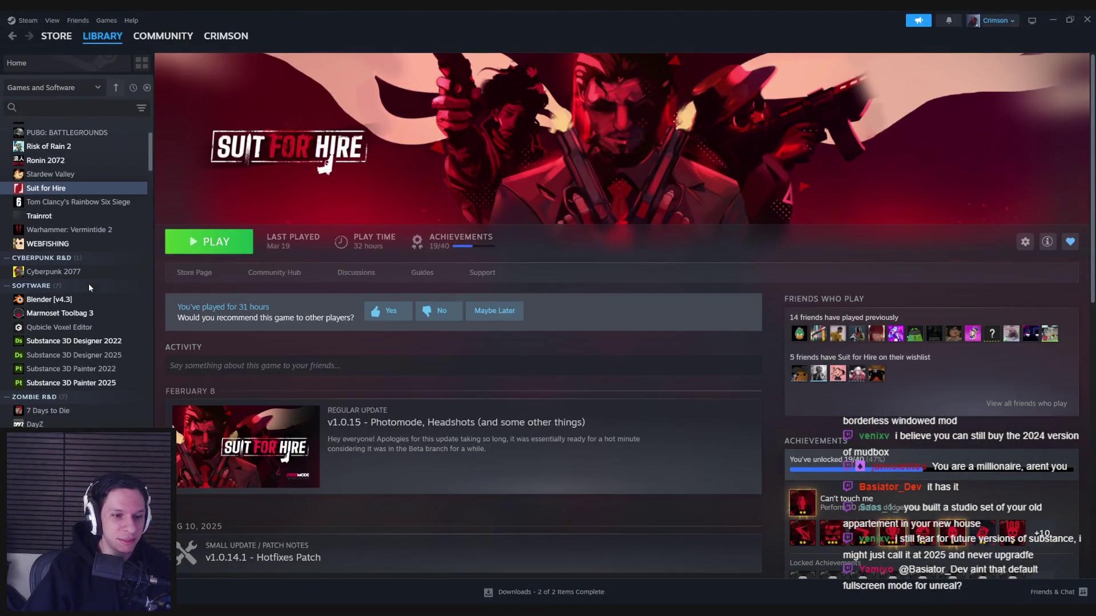
click(97, 383)
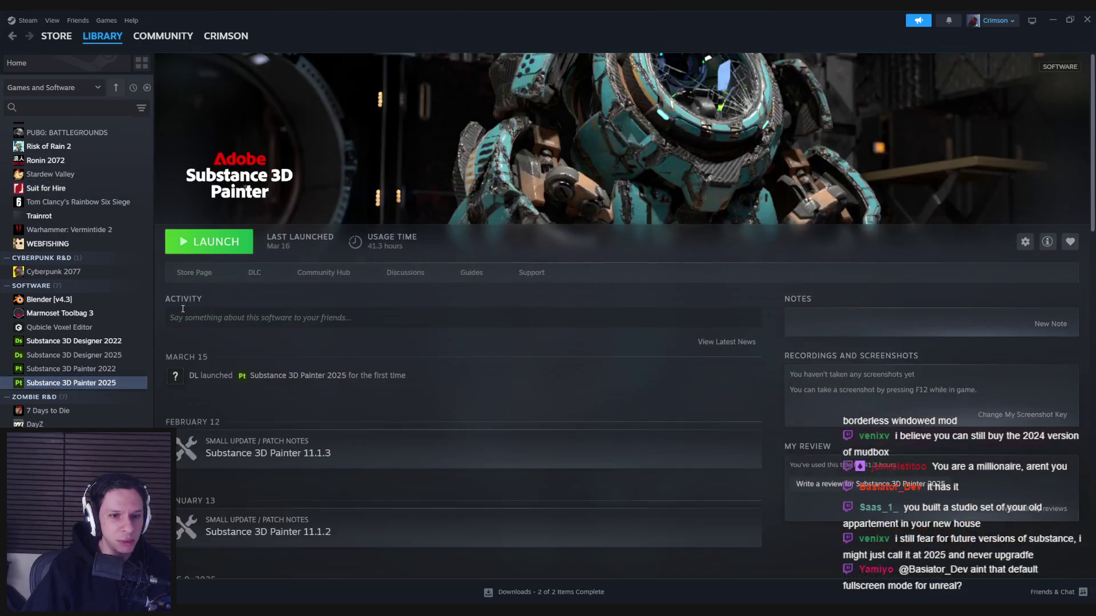
click(204, 274)
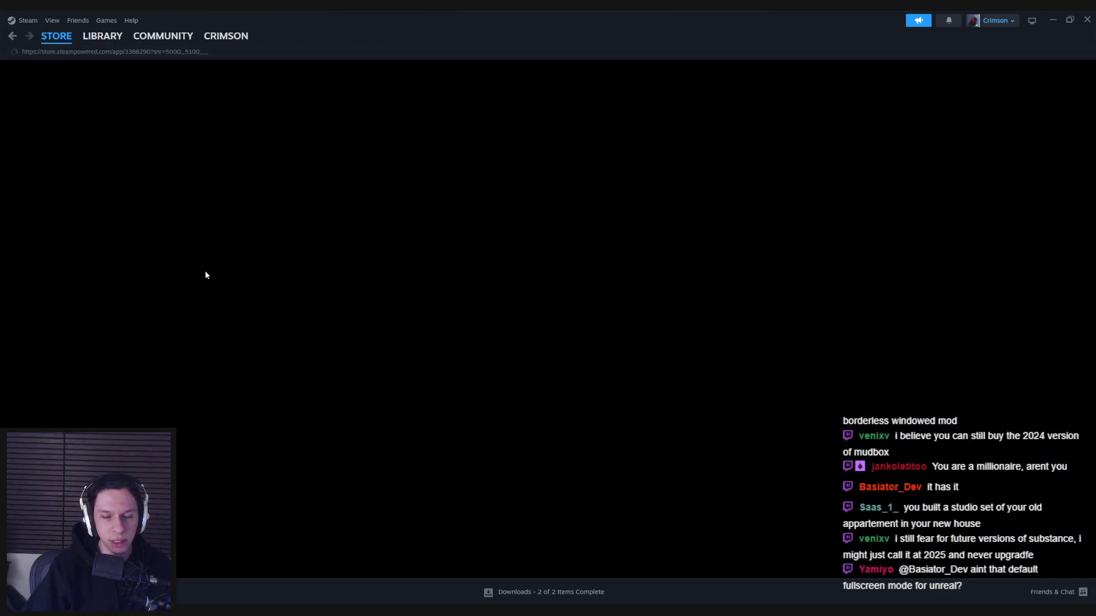
List developer Adobe's products and open the Substance 3D Painter 2026 store page
scroll(576, 264, down, 4)
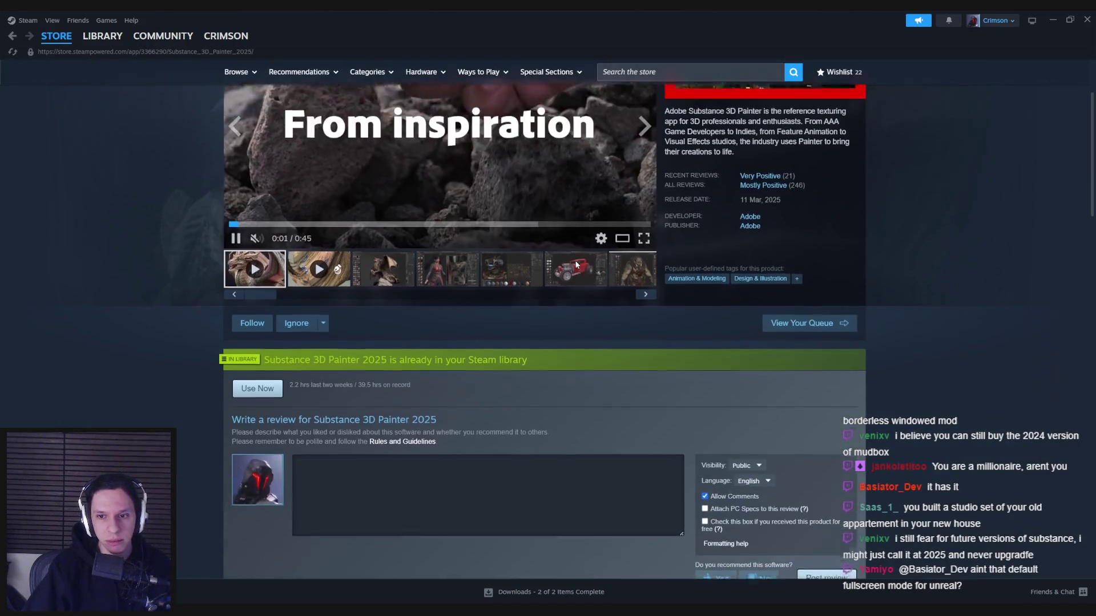
click(750, 206)
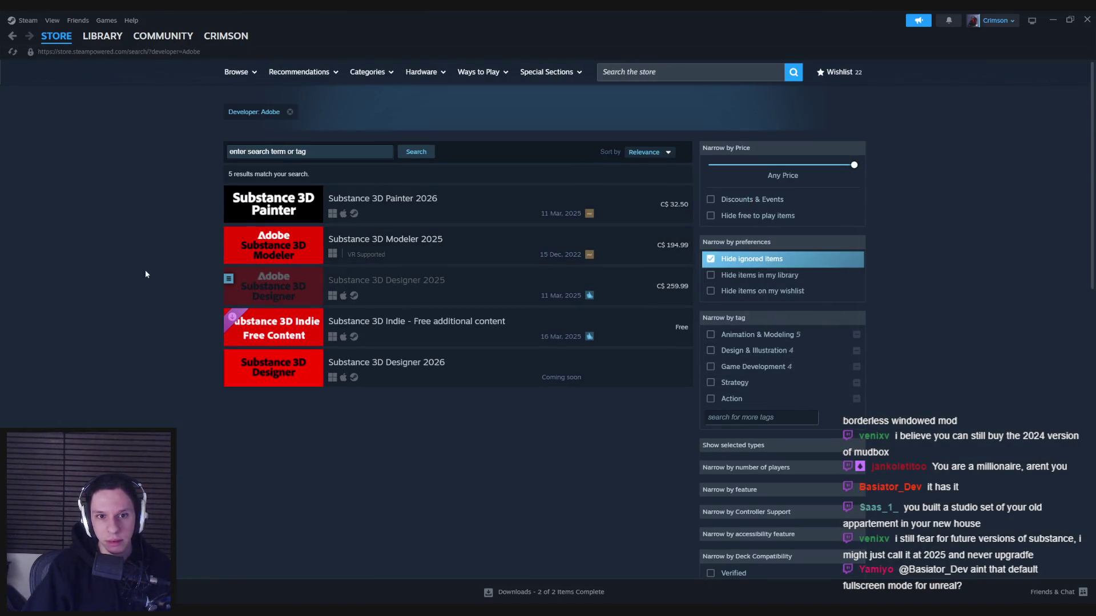
mouse_move(404, 211)
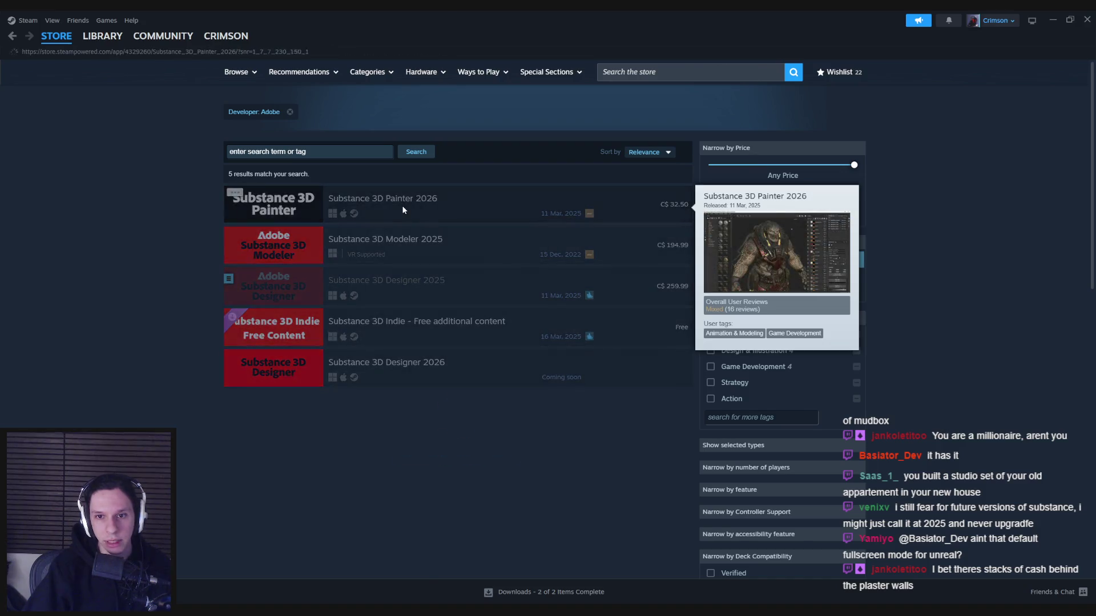
click(403, 210)
scroll(404, 213, down, 3)
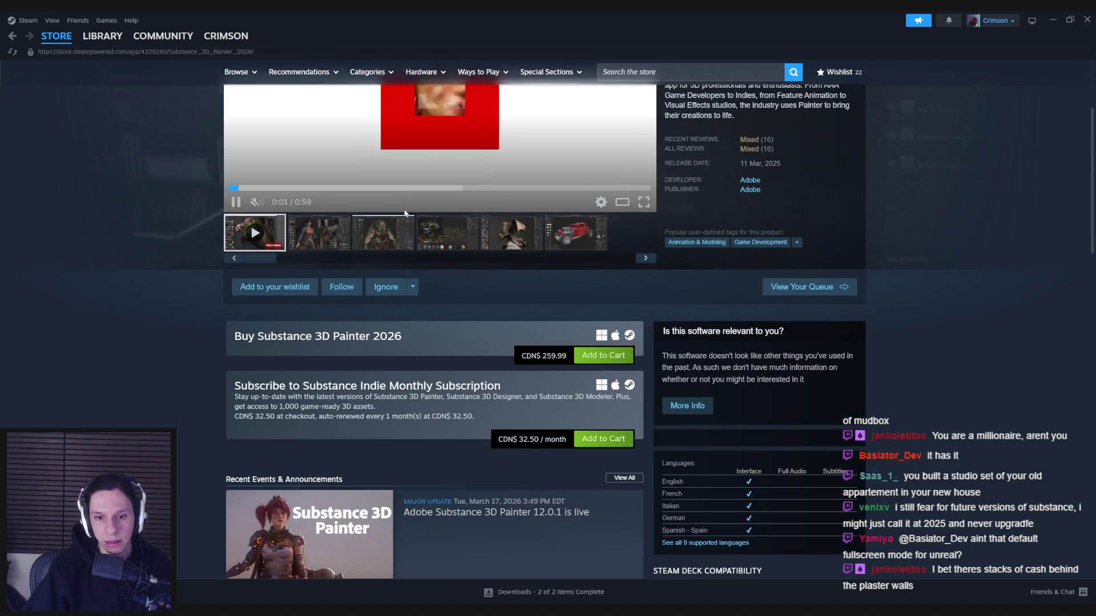
scroll(159, 278, up, 1)
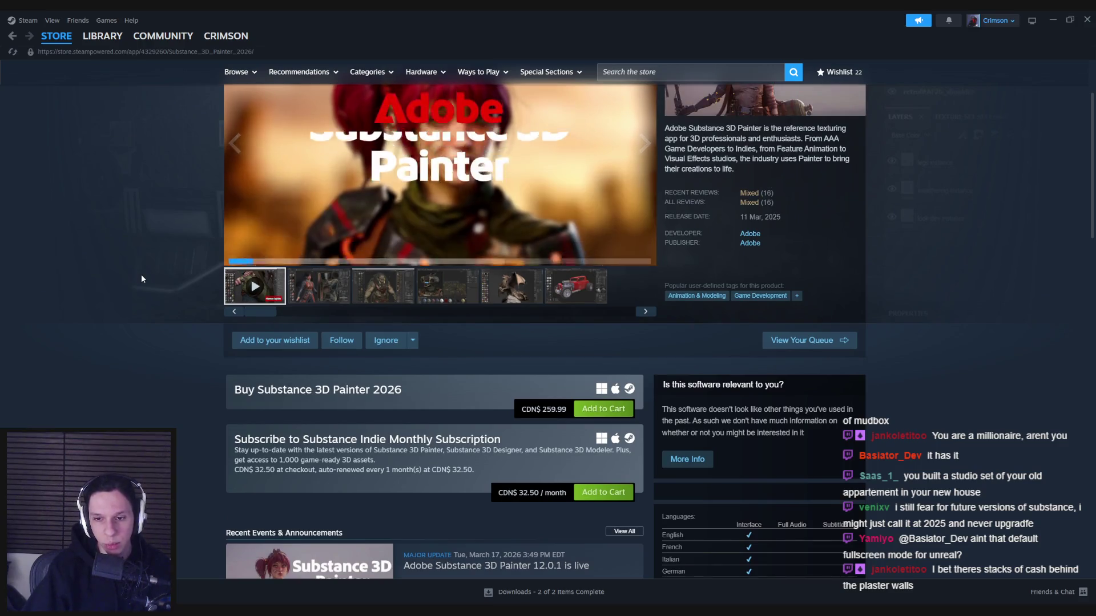
scroll(141, 279, up, 2)
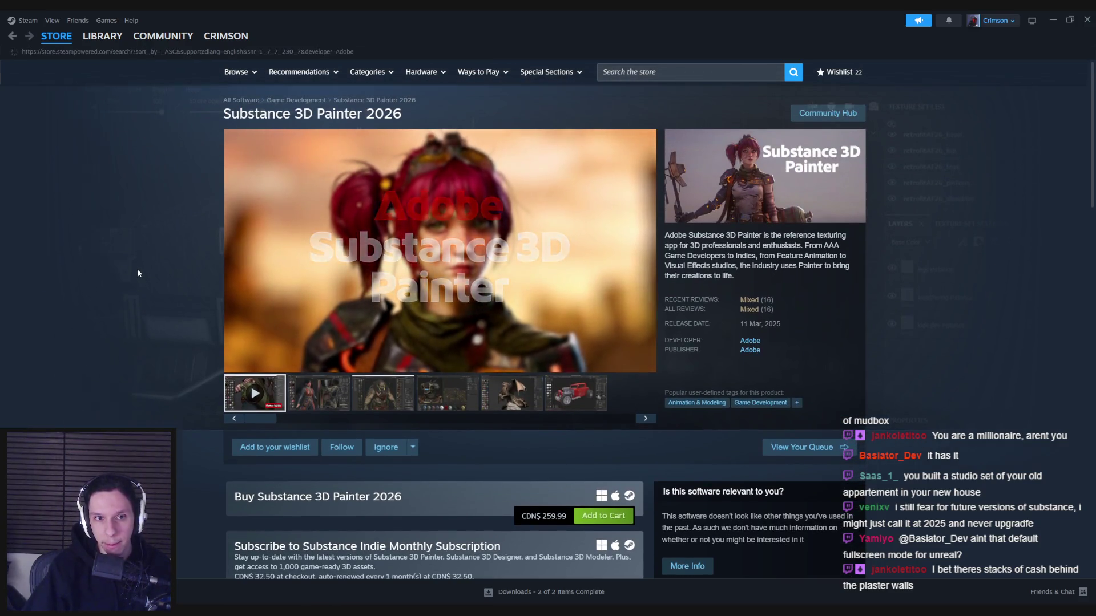
key(alt+Left)
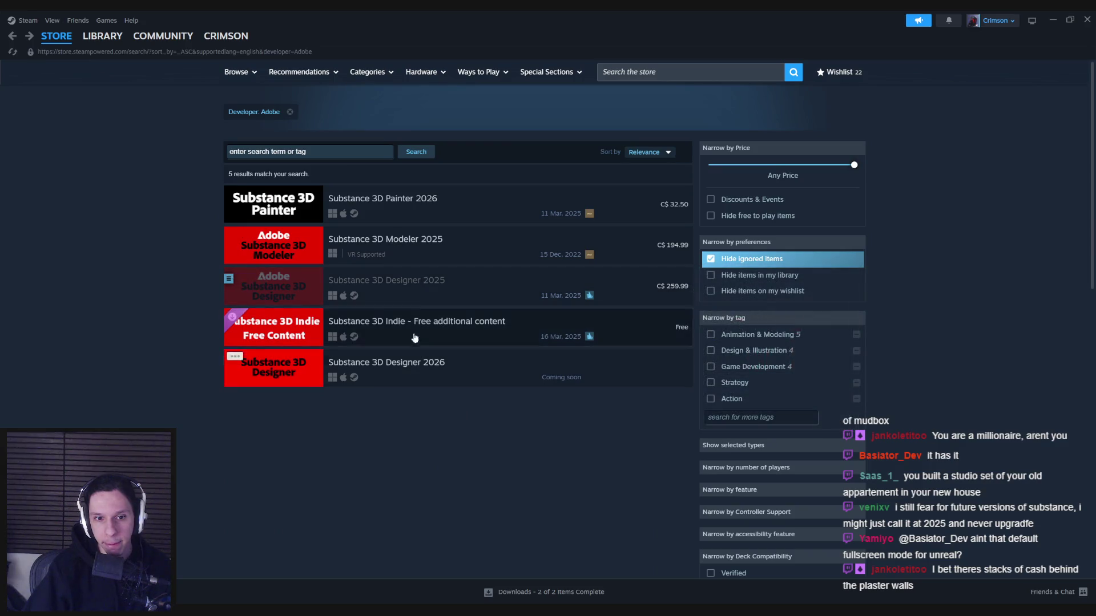
click(411, 214)
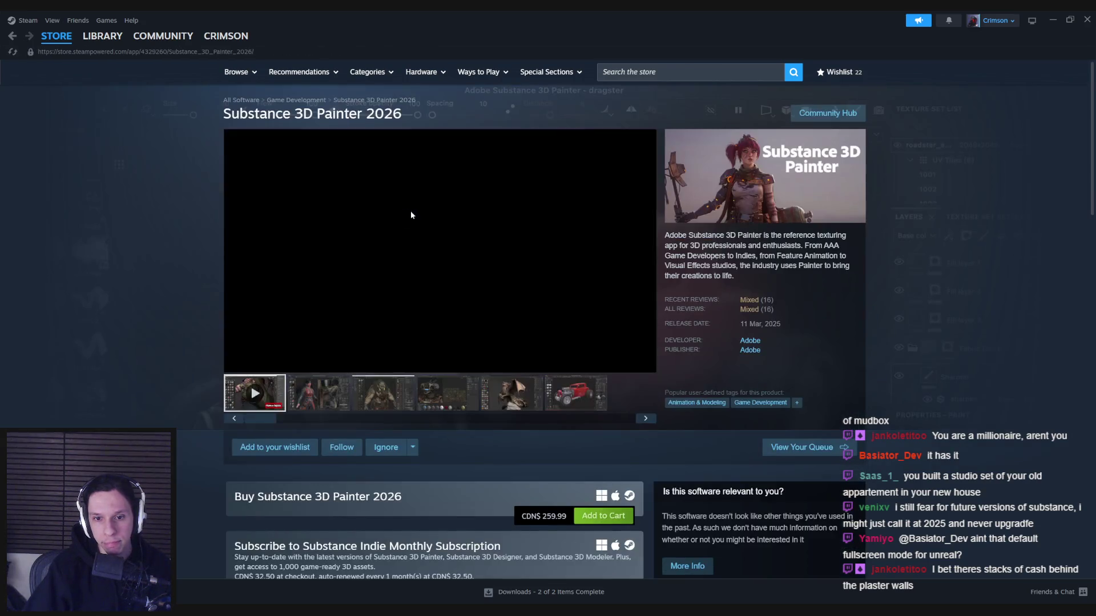
Open the 'Adobe Substance 3D Painter 12.0.1 is live' update post from Recent Events
scroll(197, 269, down, 7)
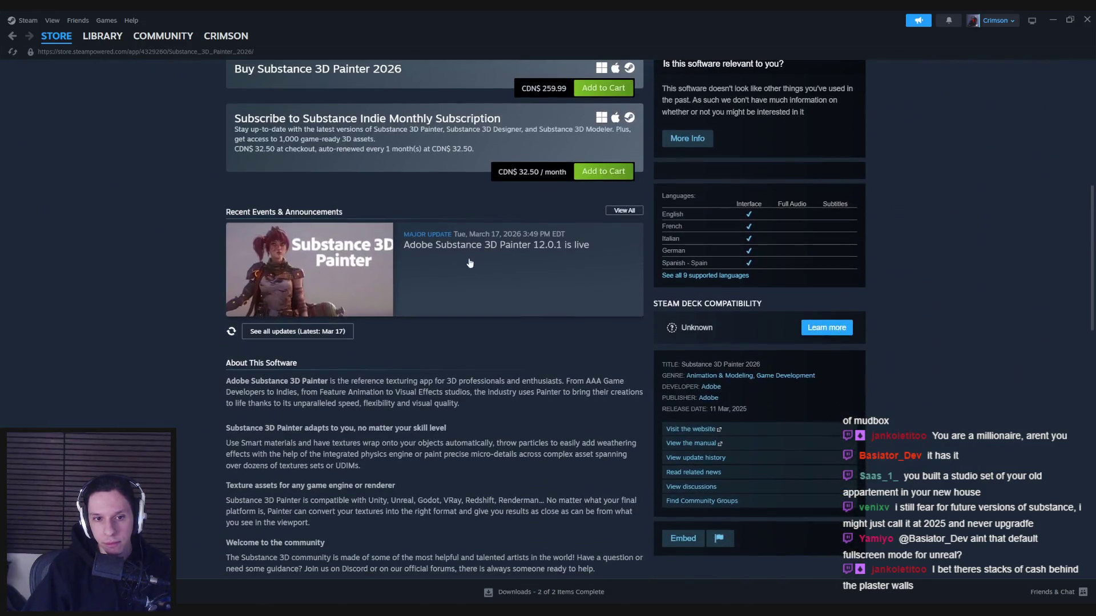
click(354, 297)
mouse_move(321, 255)
mouse_down()
mouse_move(491, 286)
mouse_move(560, 313)
mouse_move(562, 285)
mouse_move(306, 286)
mouse_up()
click(557, 318)
Reread the 12.0.1 update post, highlighting the tone mapper and Warp to geometry–New Project lines
click(188, 292)
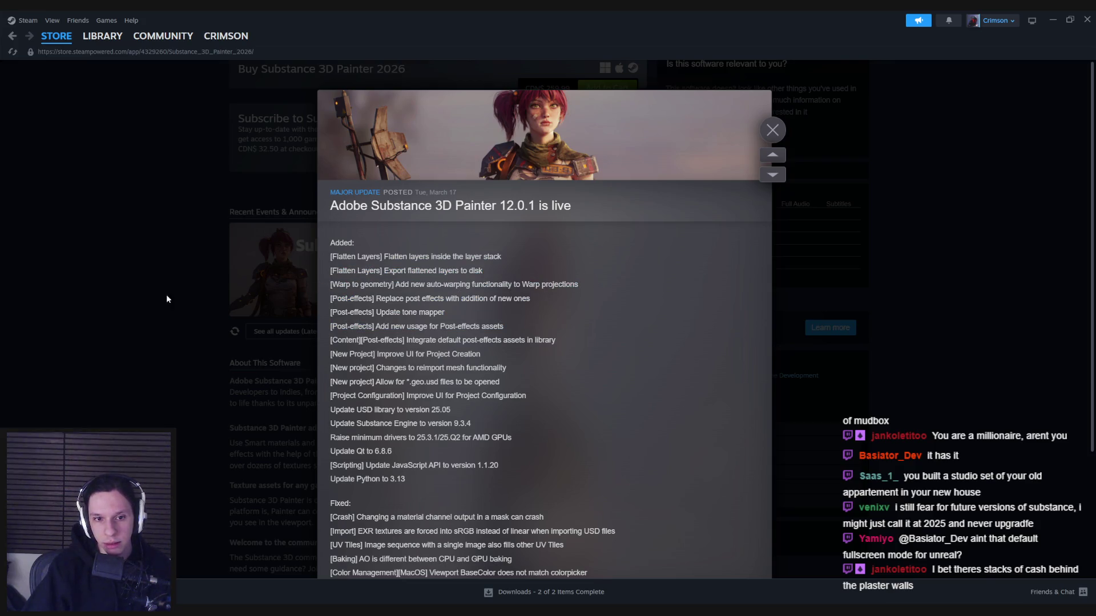
scroll(259, 293, up, 3)
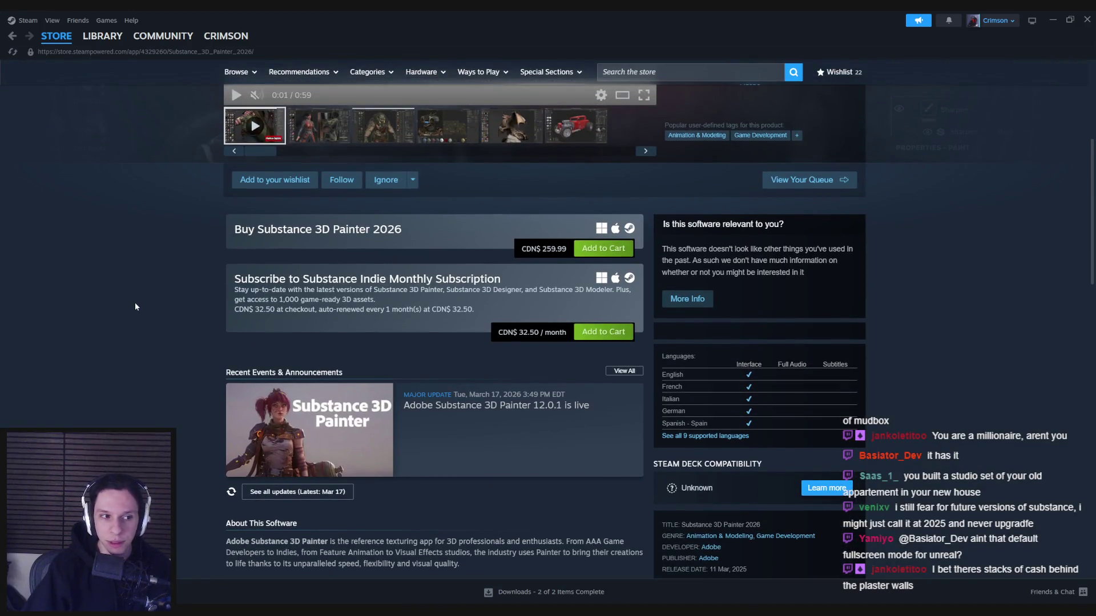
scroll(135, 307, down, 10)
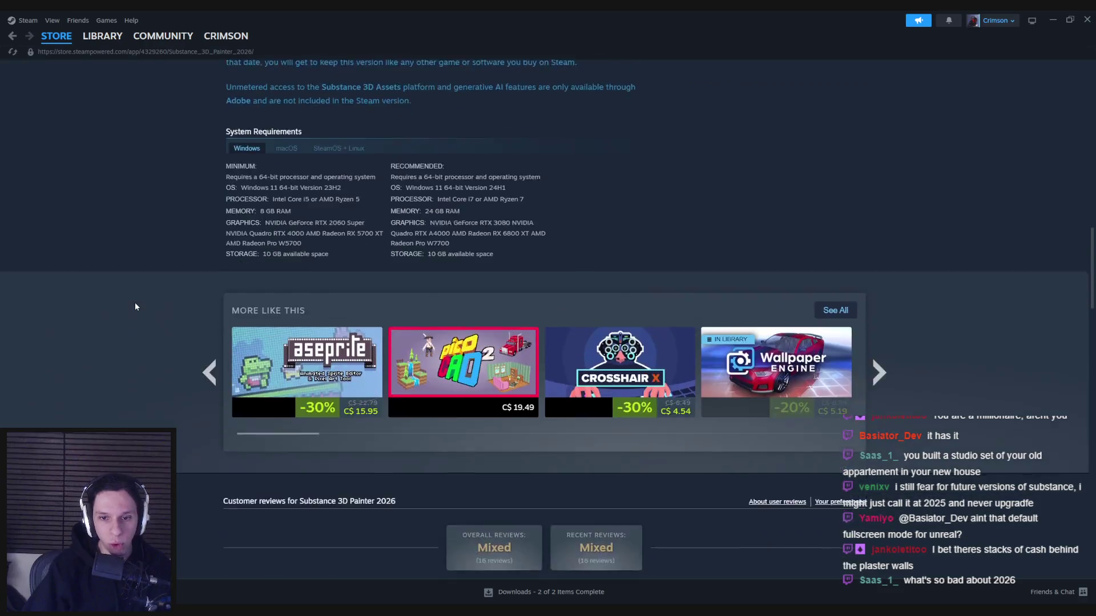
scroll(136, 307, up, 10)
click(490, 287)
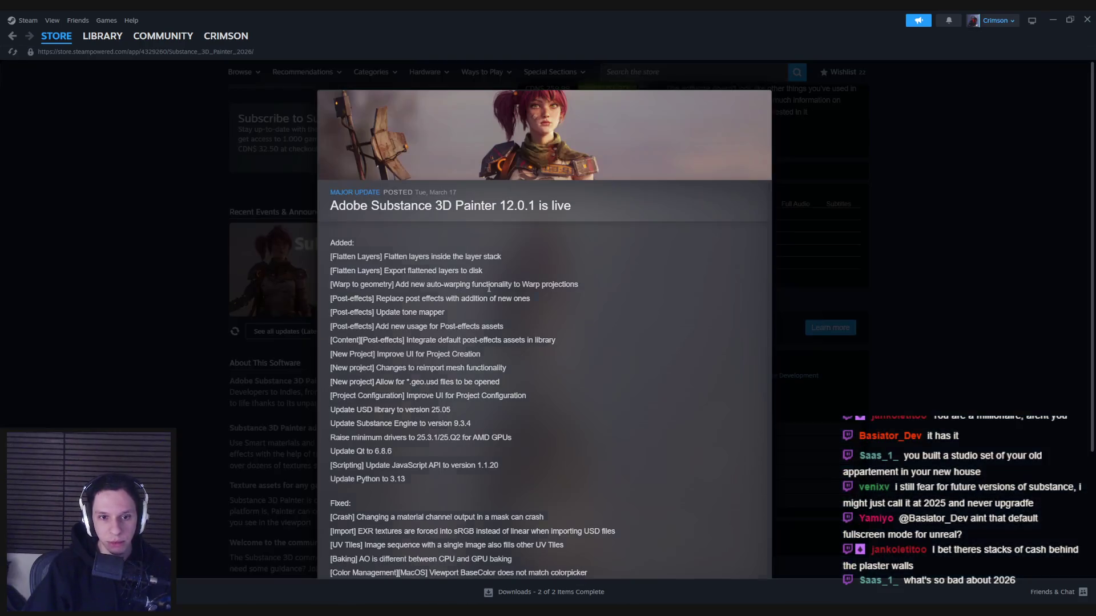
drag(334, 311, 447, 313)
click(331, 311)
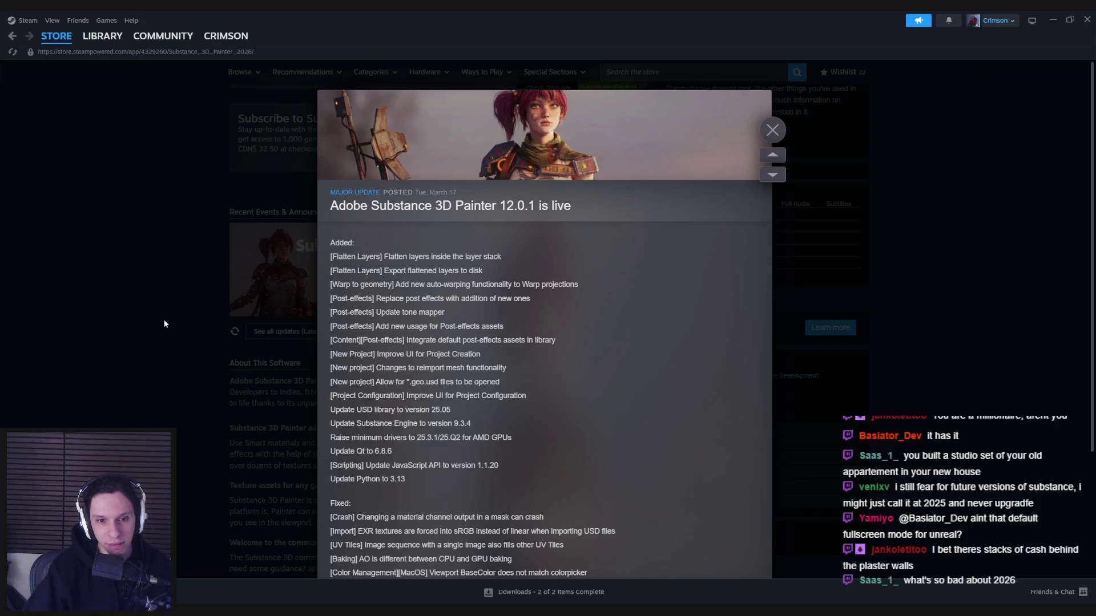
drag(334, 283, 479, 355)
click(391, 365)
scroll(391, 365, down, 3)
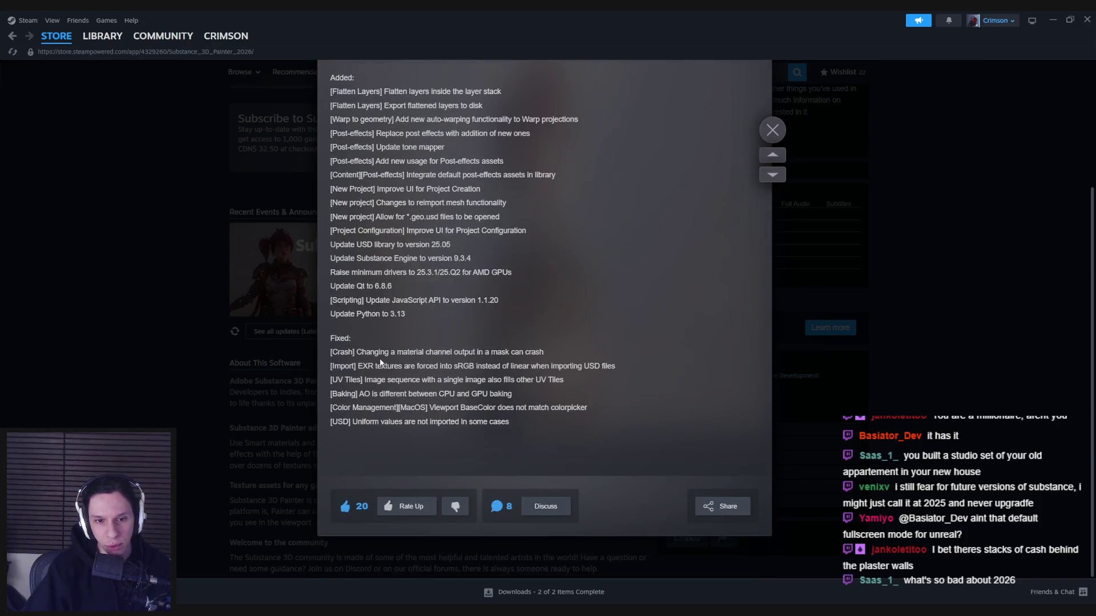
Close the update post and read the Substance 3D Painter 2026 product description
click(169, 265)
scroll(169, 266, up, 2)
click(453, 393)
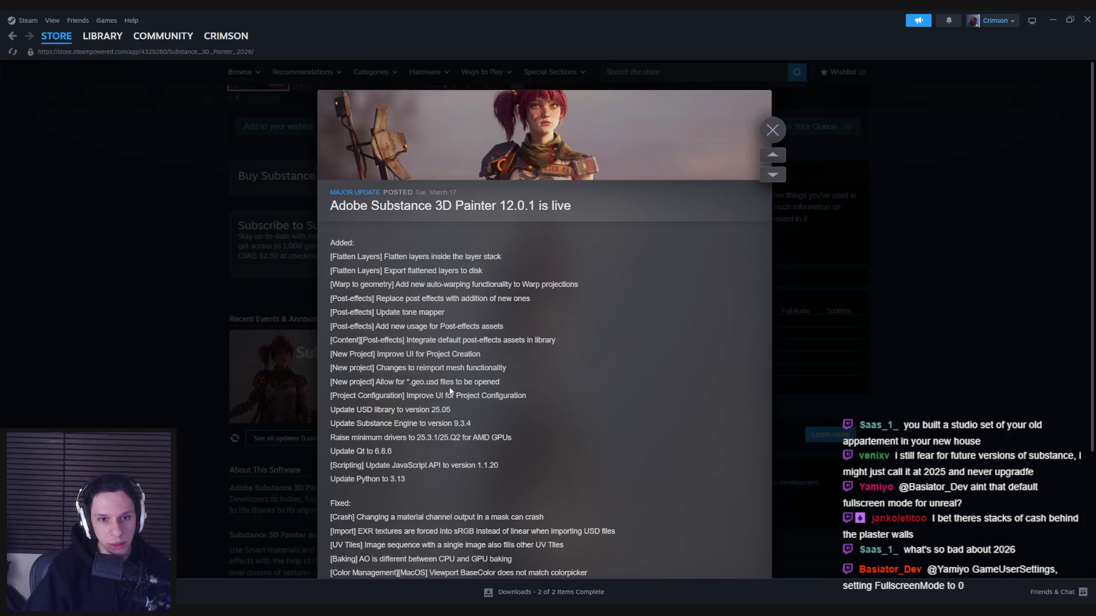
scroll(452, 393, down, 1)
click(132, 267)
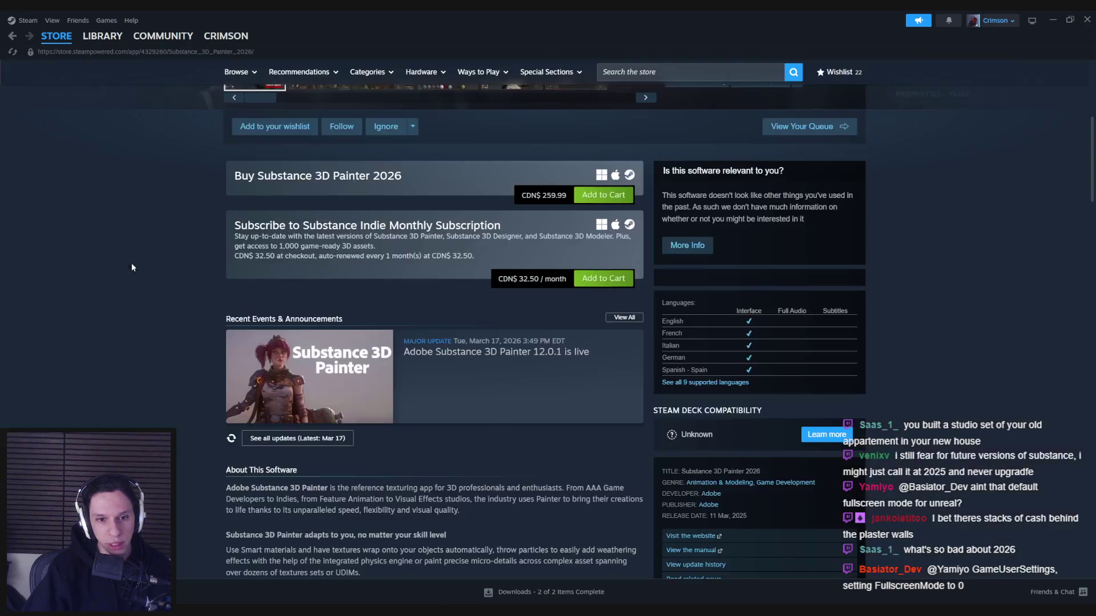
scroll(172, 297, up, 5)
mouse_move(737, 267)
mouse_down()
mouse_move(759, 188)
mouse_move(736, 393)
mouse_up()
click(799, 257)
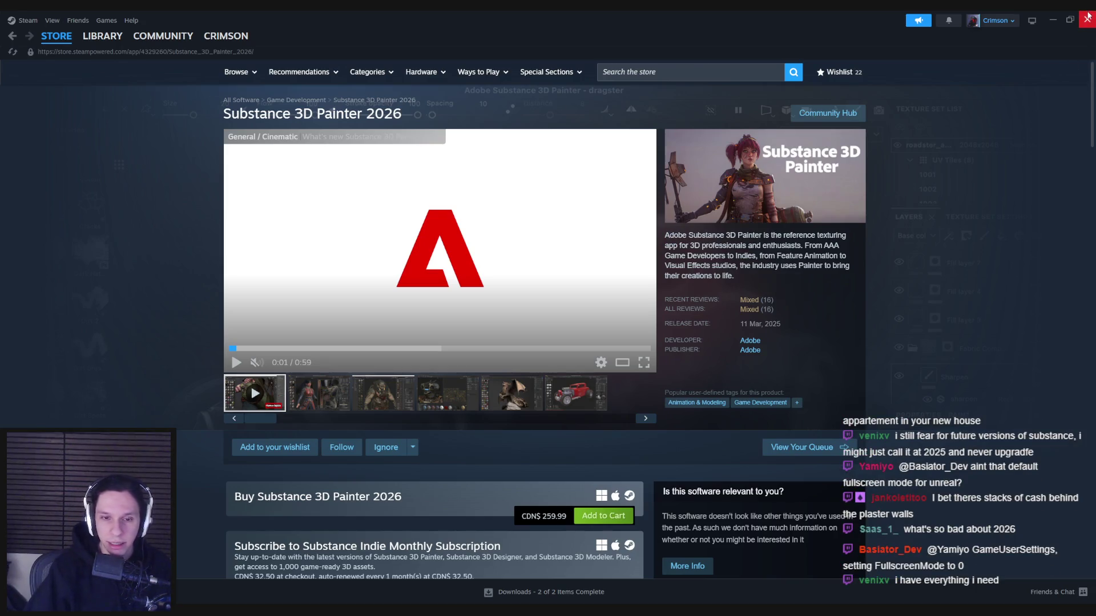
Close Steam and pan the handbook event graph toward the Add to Viewport node
click(1087, 15)
scroll(430, 328, up, 1)
mouse_move(411, 301)
mouse_down()
mouse_move(591, 306)
mouse_move(487, 307)
mouse_move(478, 331)
mouse_move(352, 341)
mouse_up()
scroll(478, 331, up, 2)
Pan the event graph to show Add to Viewport, SET Navigation Widget, Show Mouse Cursor and Delay
scroll(471, 331, down, 4)
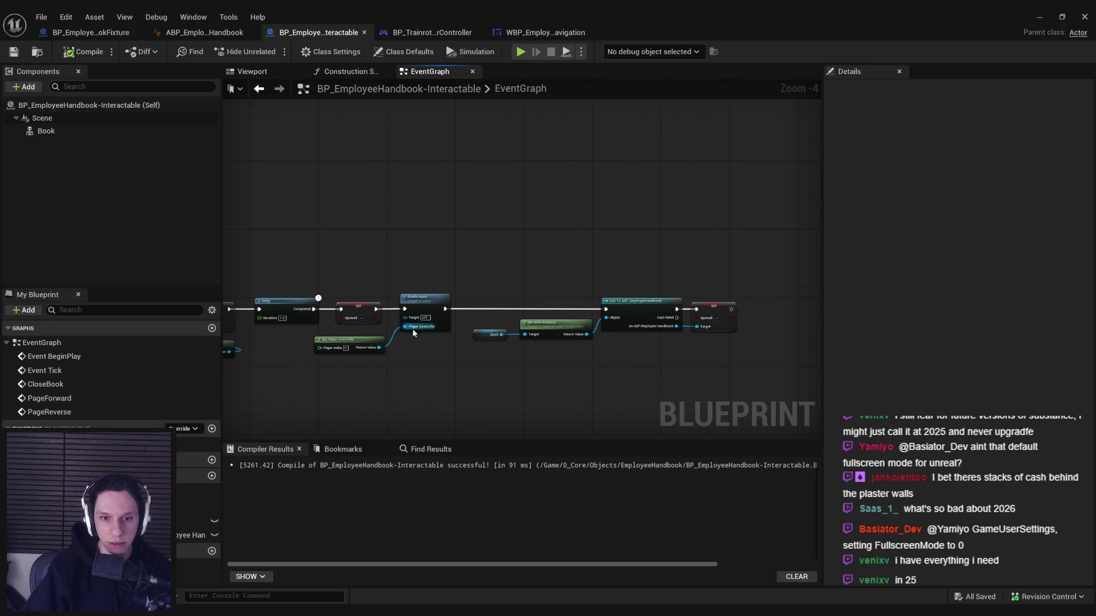
scroll(423, 329, up, 1)
drag(423, 328, 674, 323)
drag(251, 347, 461, 346)
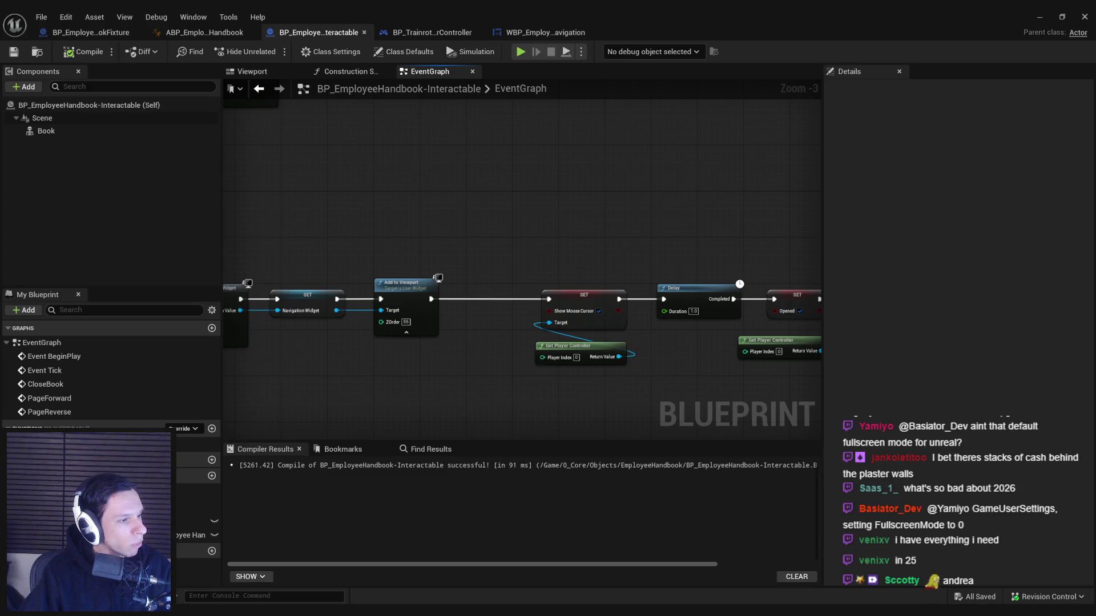
key(alt+Tab)
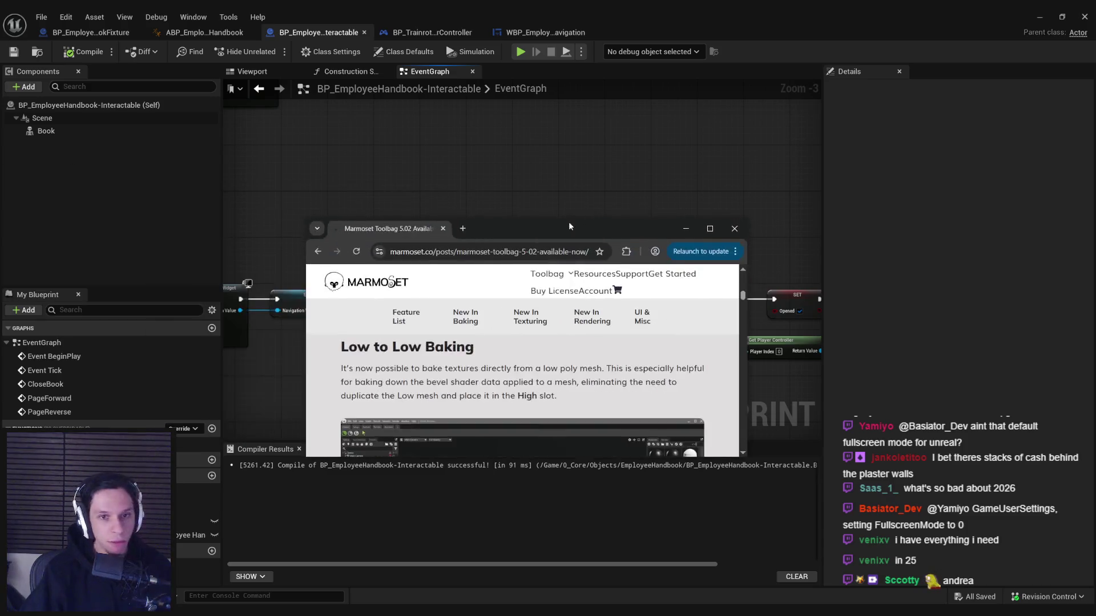
Read through the Toolbag 5.02 release post down to the free-trial section
scroll(164, 309, down, 3)
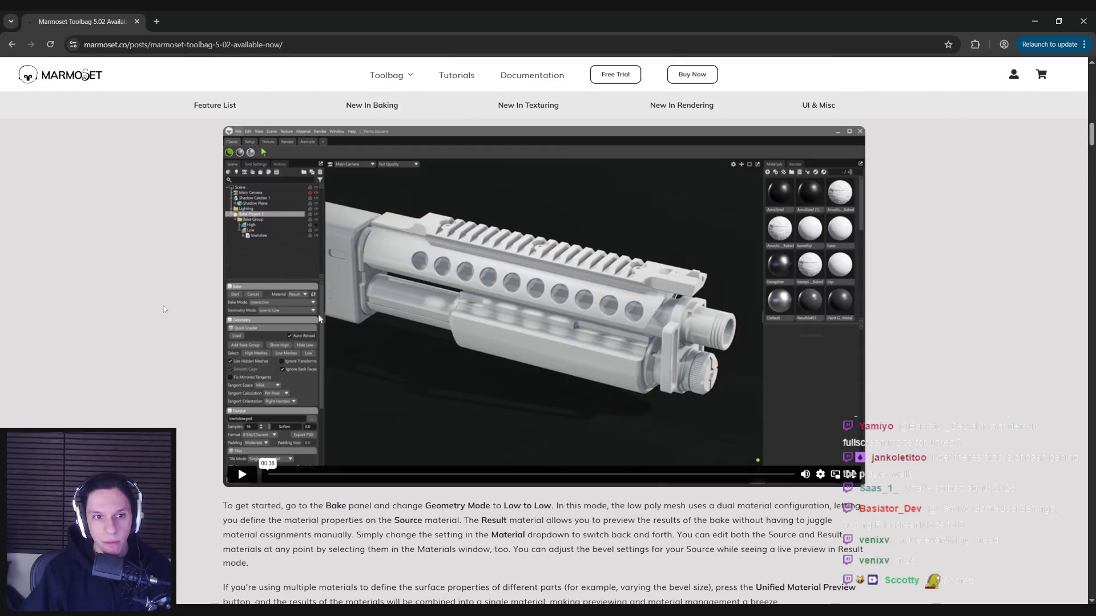
scroll(164, 309, down, 3)
scroll(163, 310, up, 6)
scroll(163, 309, down, 2)
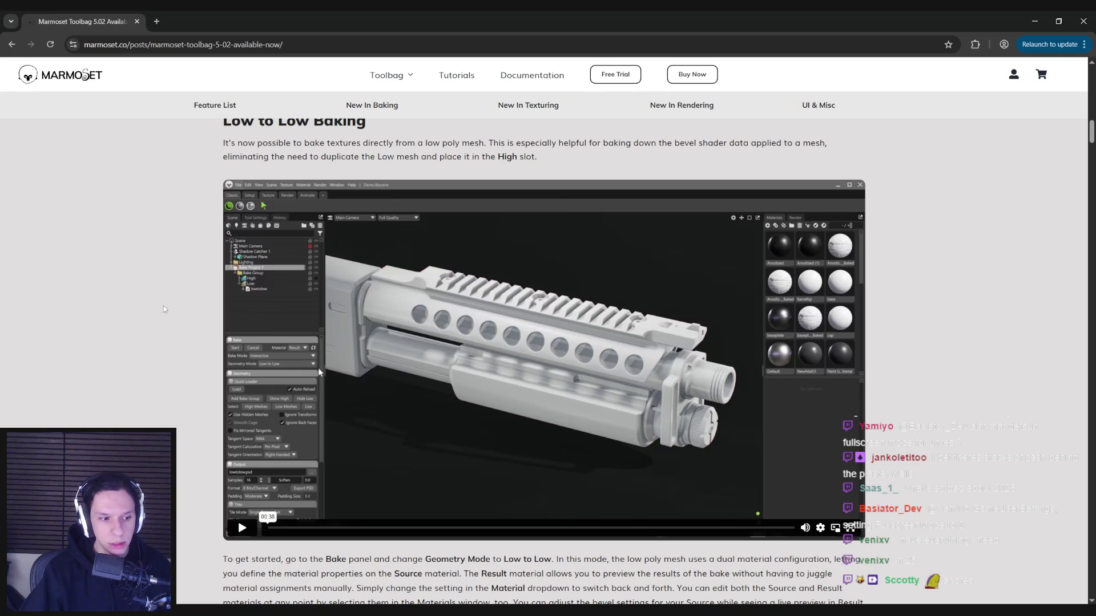
scroll(164, 309, down, 2)
scroll(164, 310, down, 9)
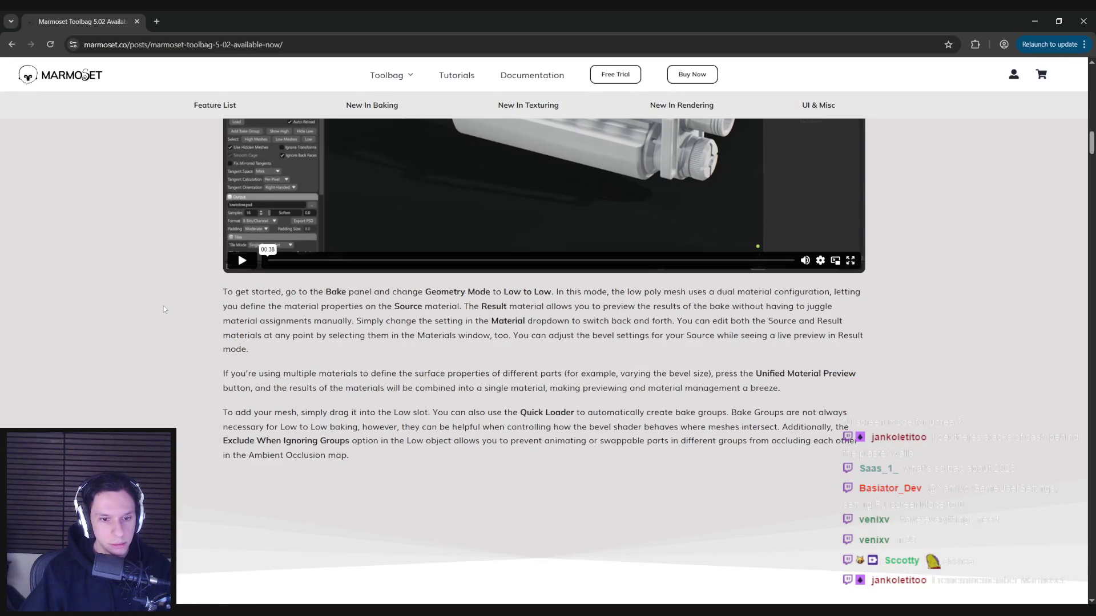
scroll(164, 309, down, 2)
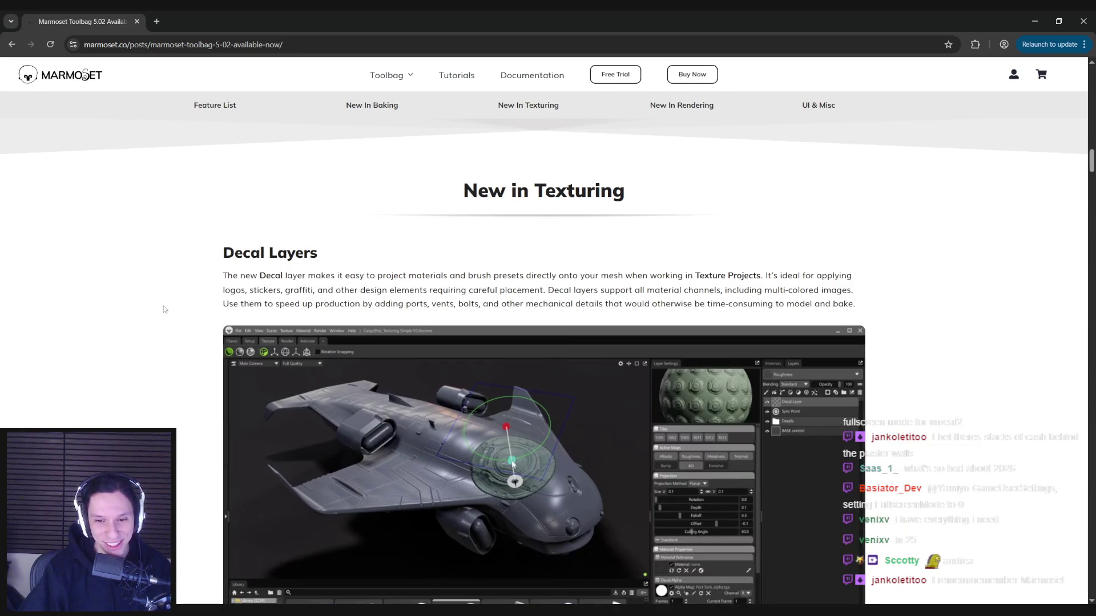
scroll(164, 310, down, 2)
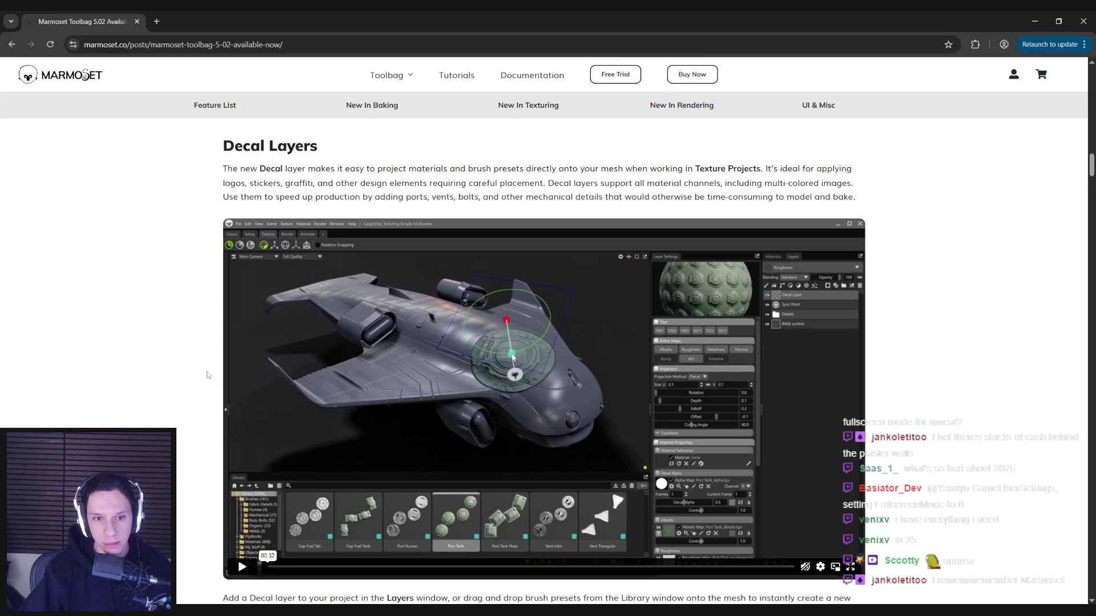
scroll(208, 375, down, 10)
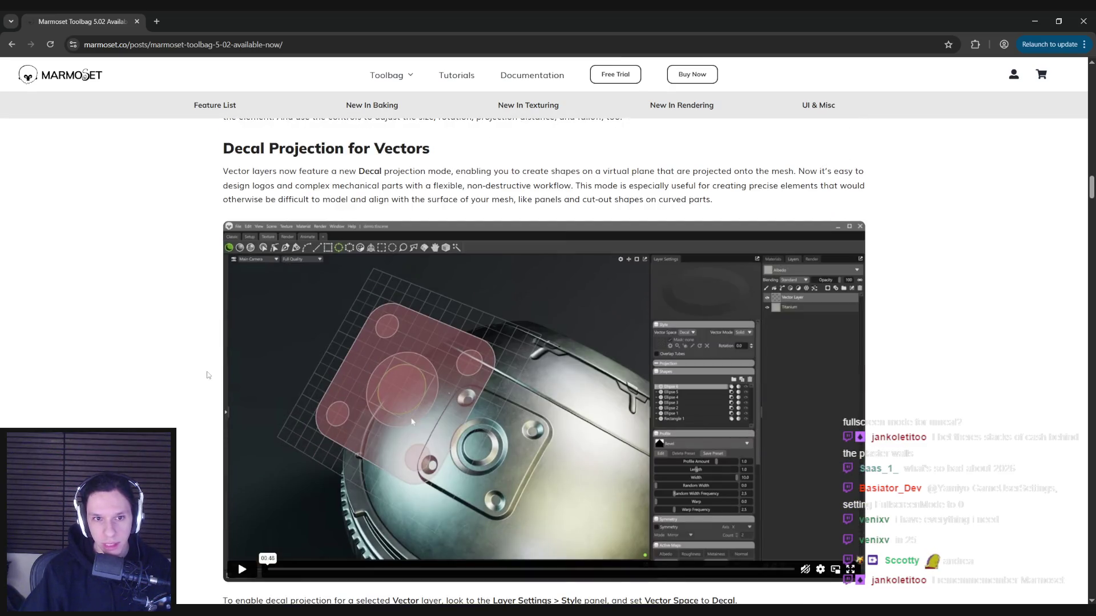
scroll(209, 375, down, 10)
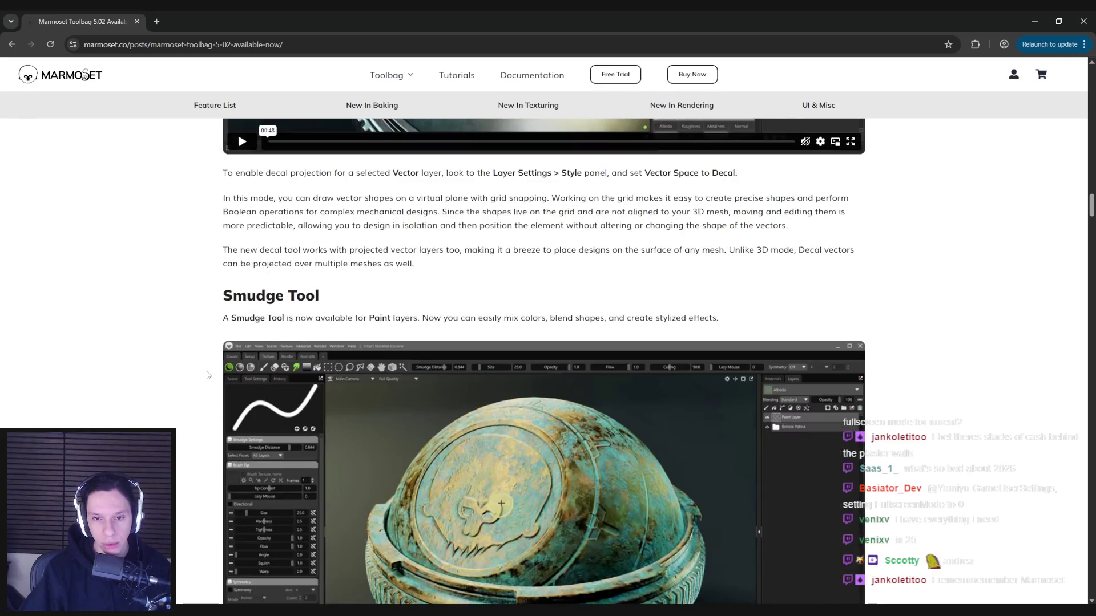
scroll(209, 375, down, 9)
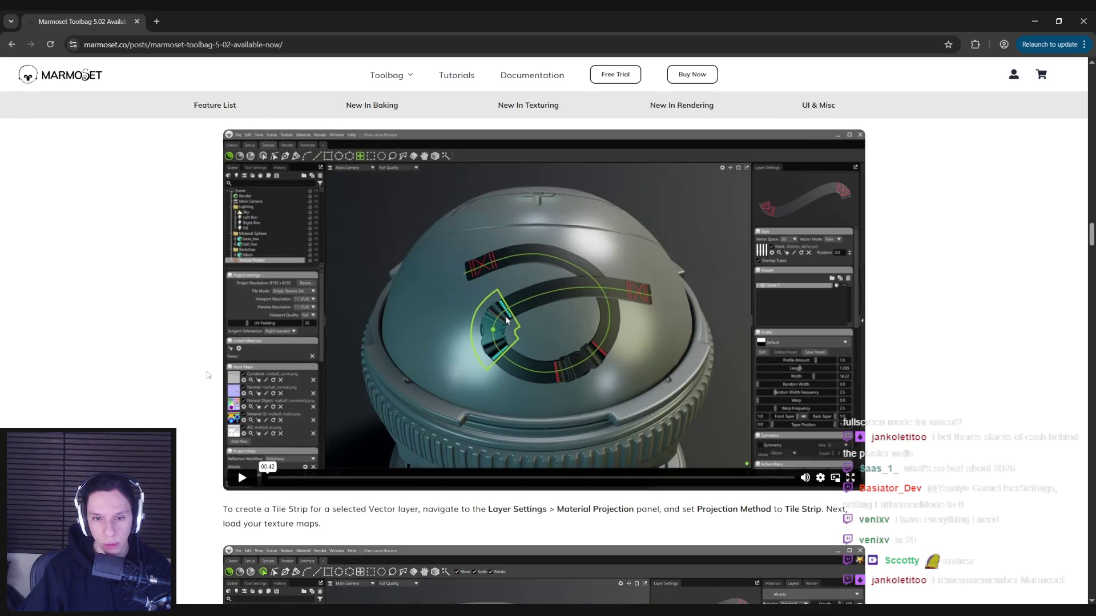
scroll(208, 375, down, 10)
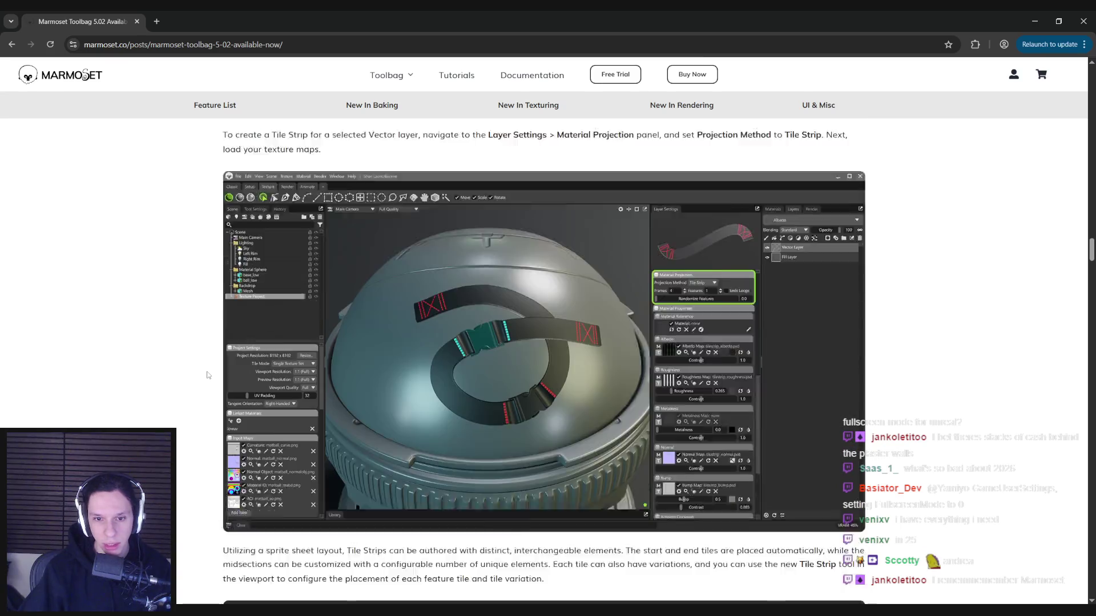
scroll(209, 375, down, 15)
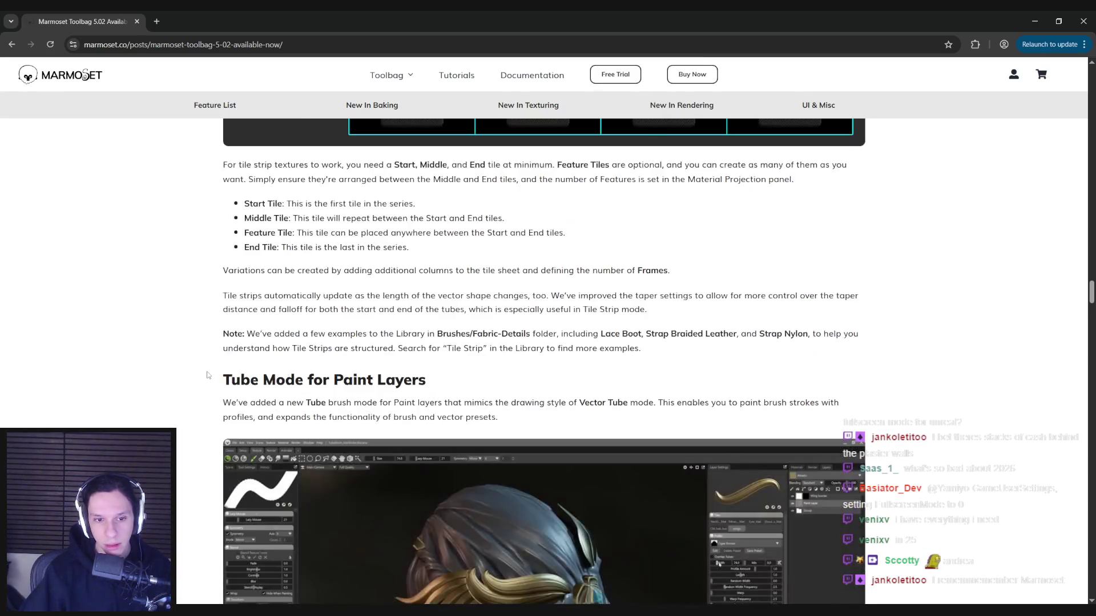
scroll(209, 375, down, 9)
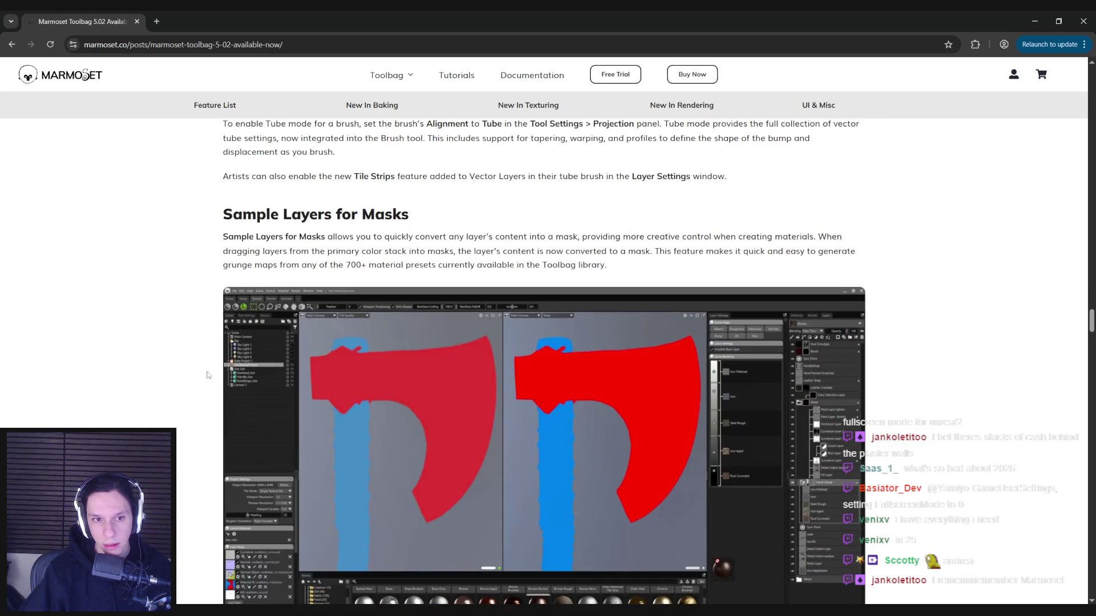
scroll(208, 375, down, 3)
scroll(208, 375, down, 4)
scroll(209, 375, down, 14)
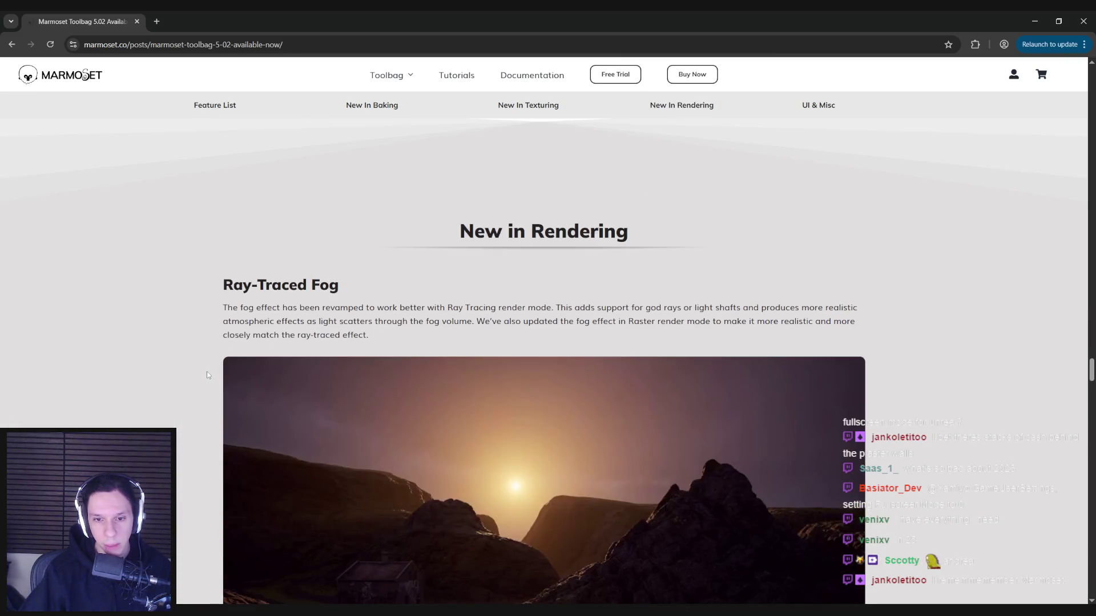
scroll(208, 375, down, 10)
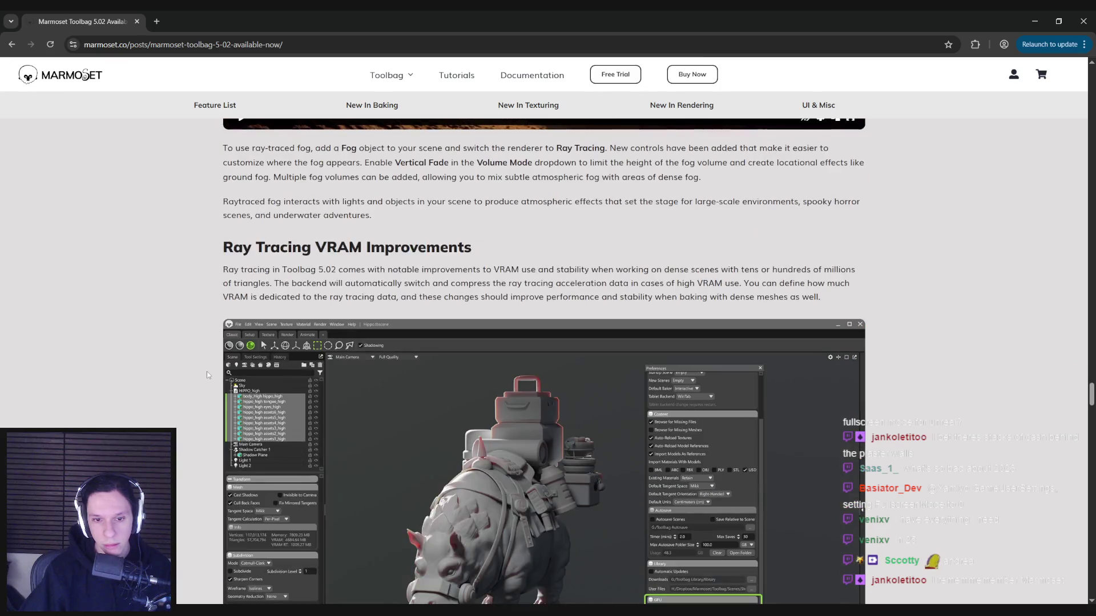
scroll(208, 375, down, 3)
scroll(207, 375, down, 11)
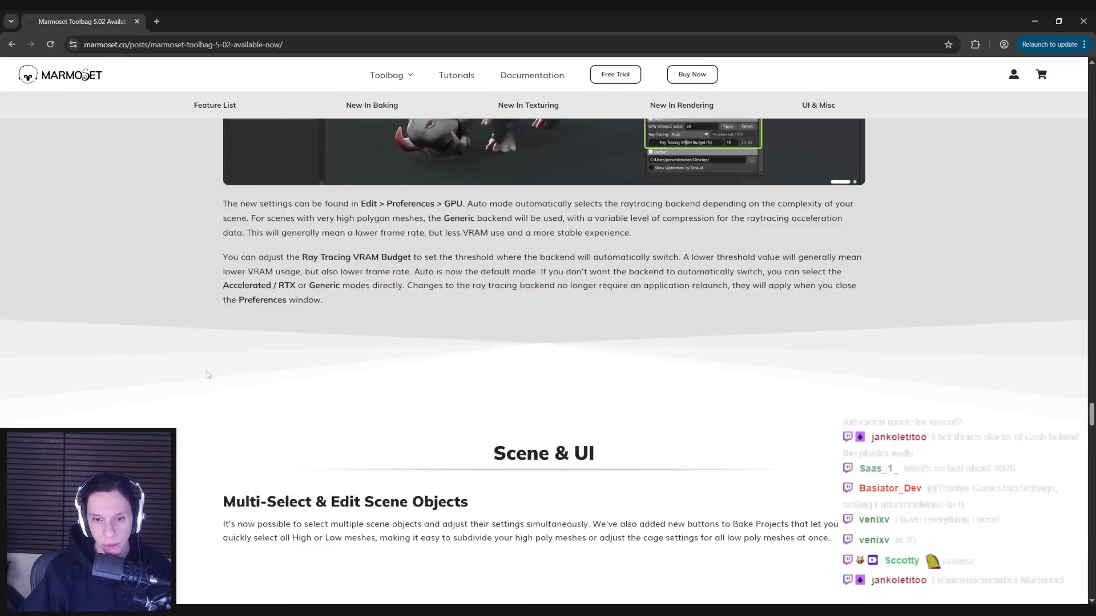
scroll(208, 375, down, 2)
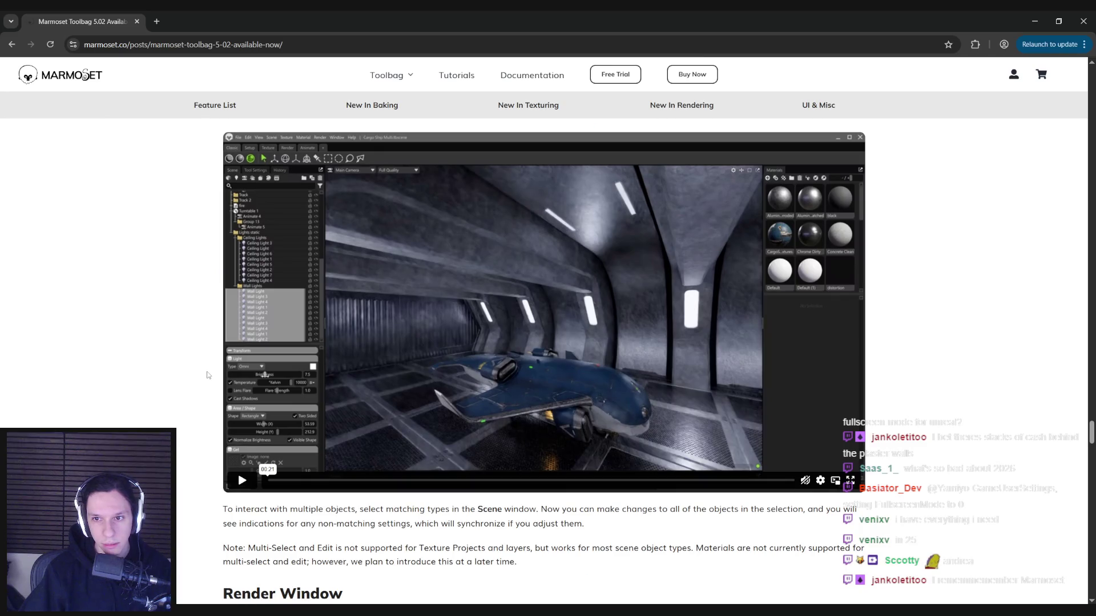
Scroll back up to the Low to Low Baking section about the Bake panel
scroll(209, 375, up, 2)
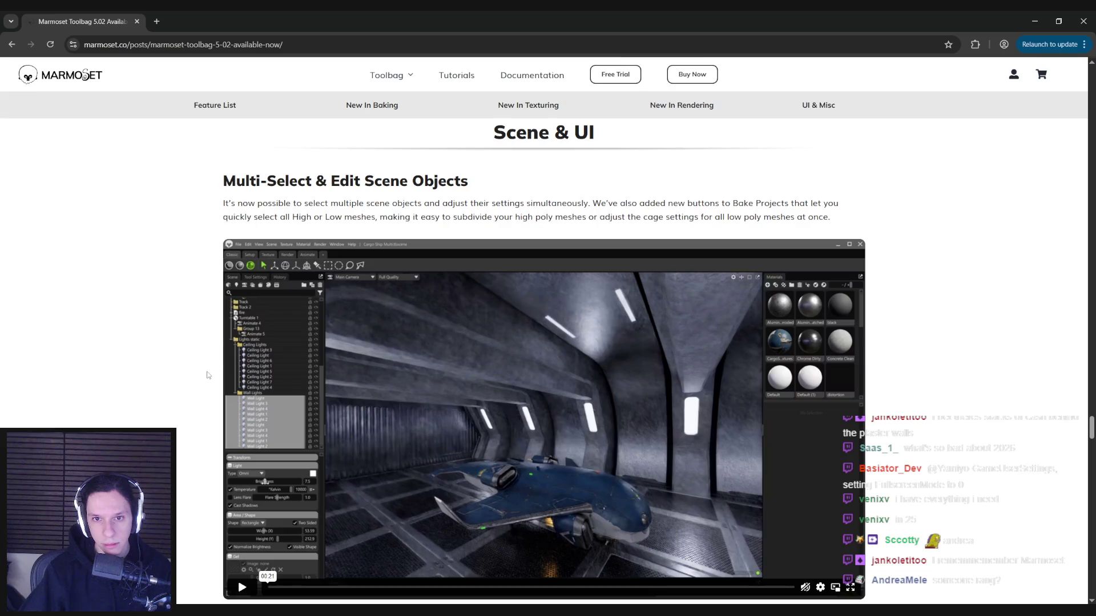
scroll(209, 375, down, 10)
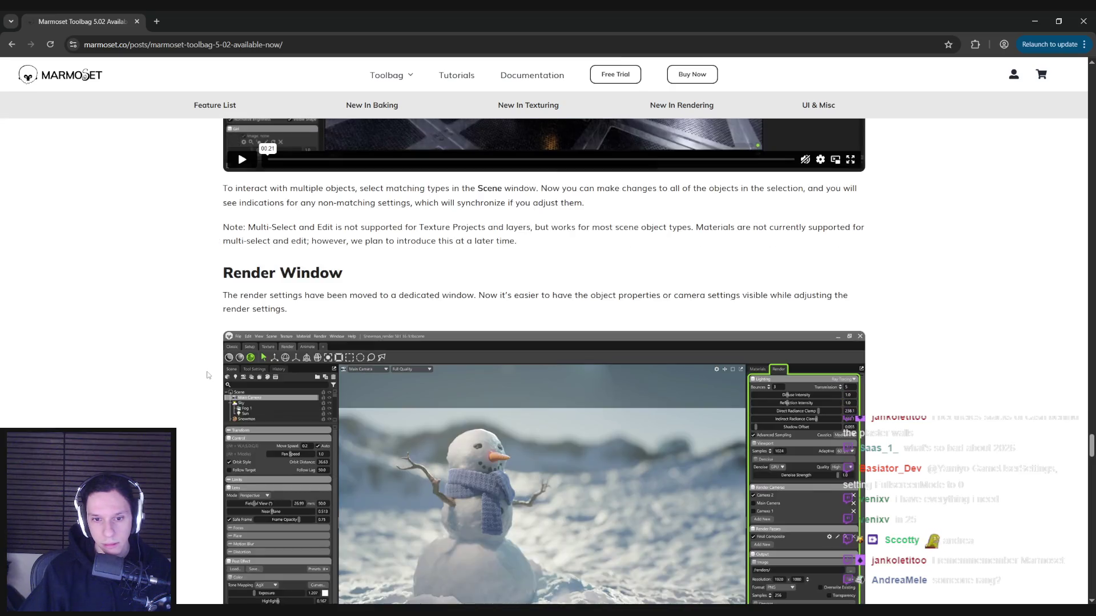
scroll(209, 375, down, 7)
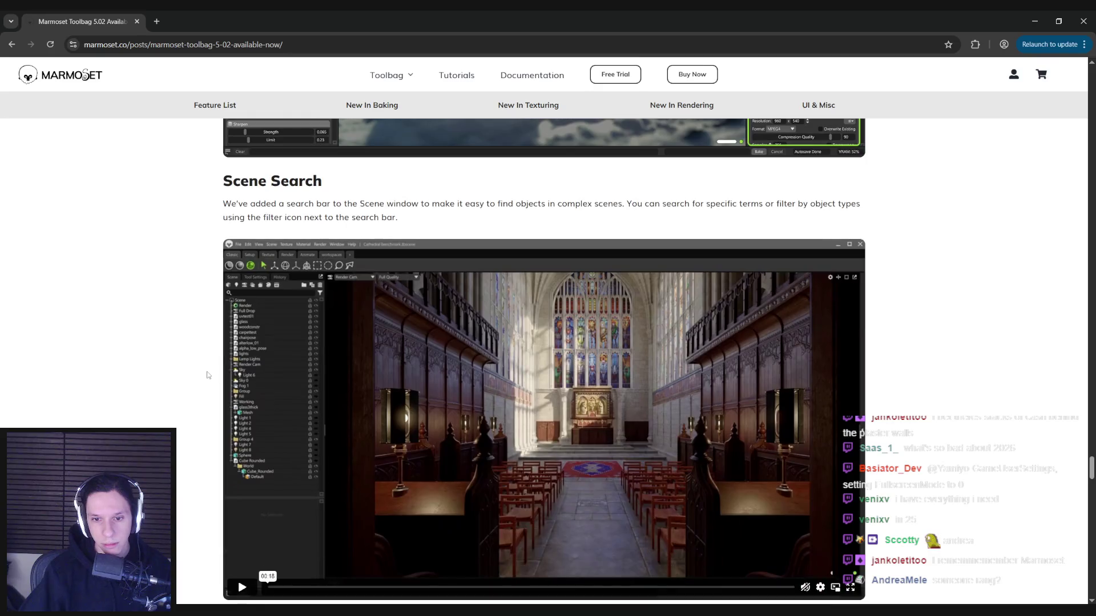
scroll(209, 375, down, 9)
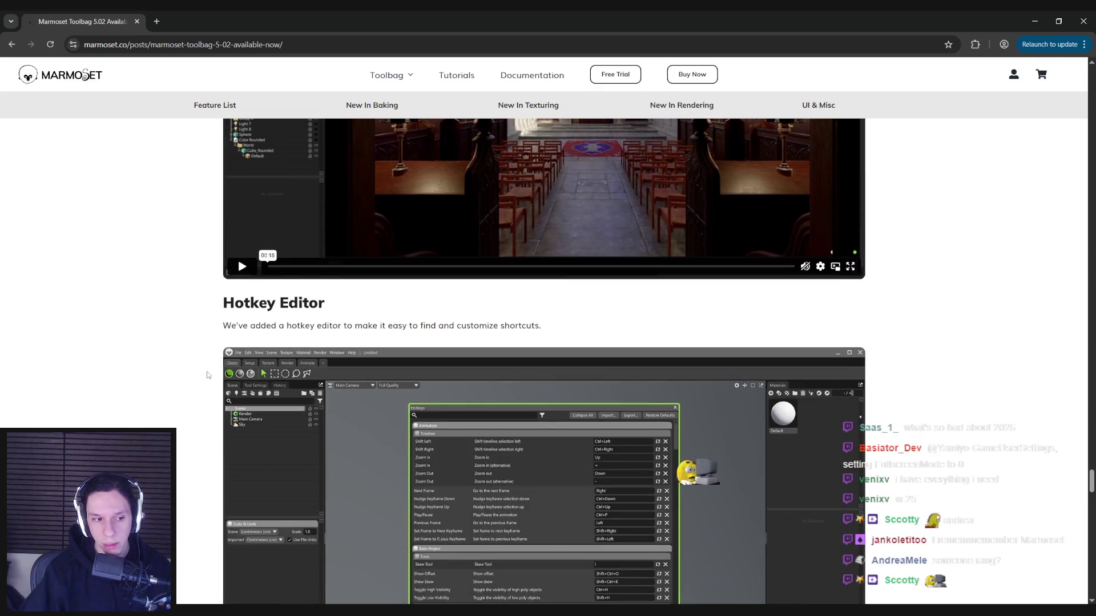
scroll(208, 375, down, 12)
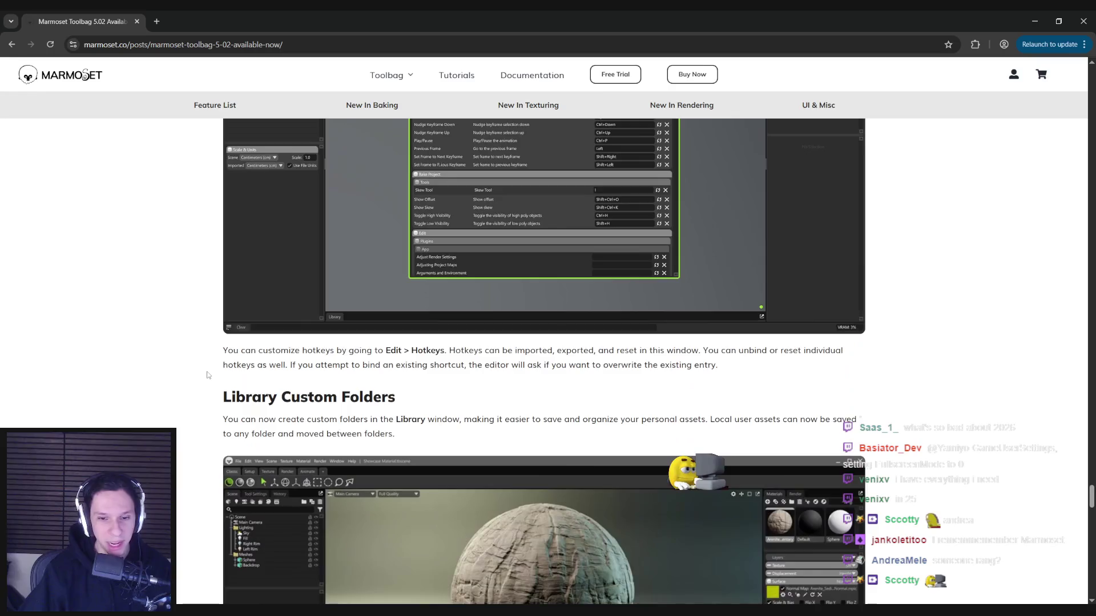
scroll(206, 375, down, 5)
scroll(209, 319, up, 15)
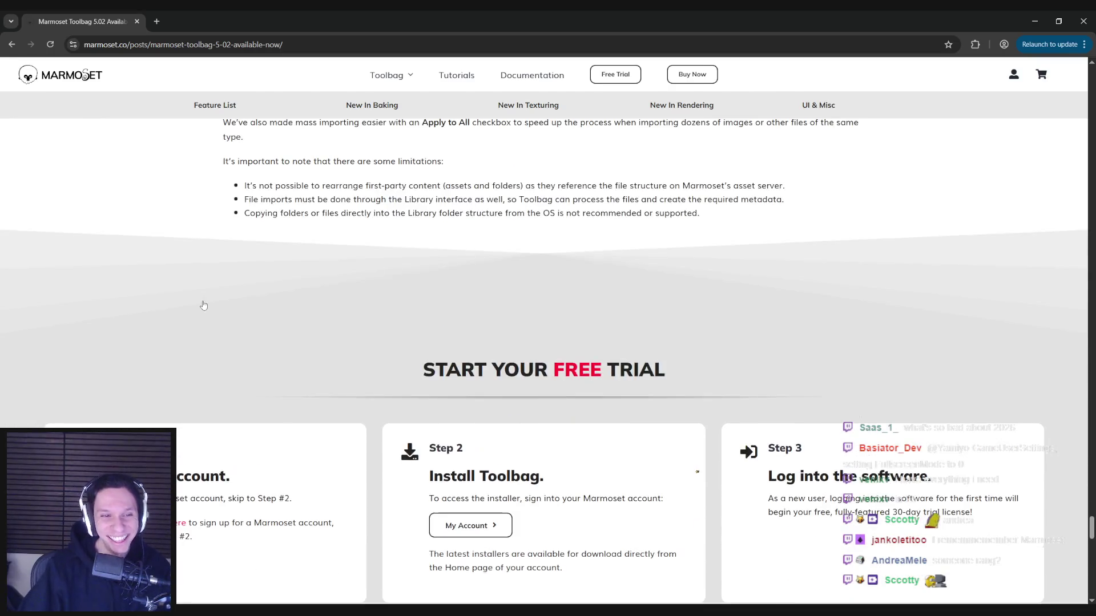
scroll(176, 148, up, 20)
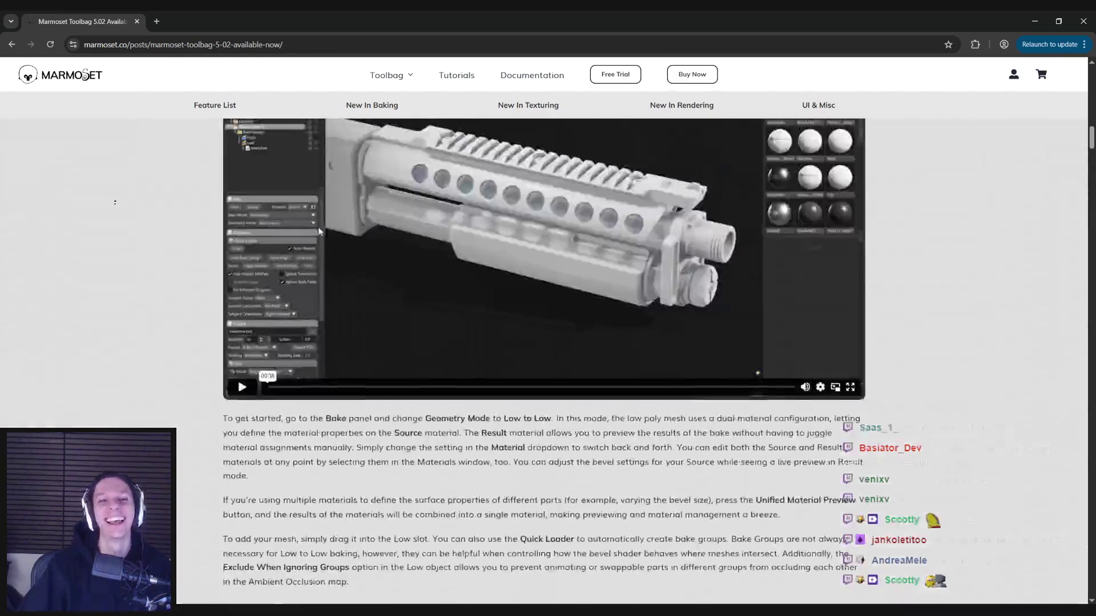
Back in Unreal, pan along the handbook blueprint's BeginPlay node chain
key(alt+Tab)
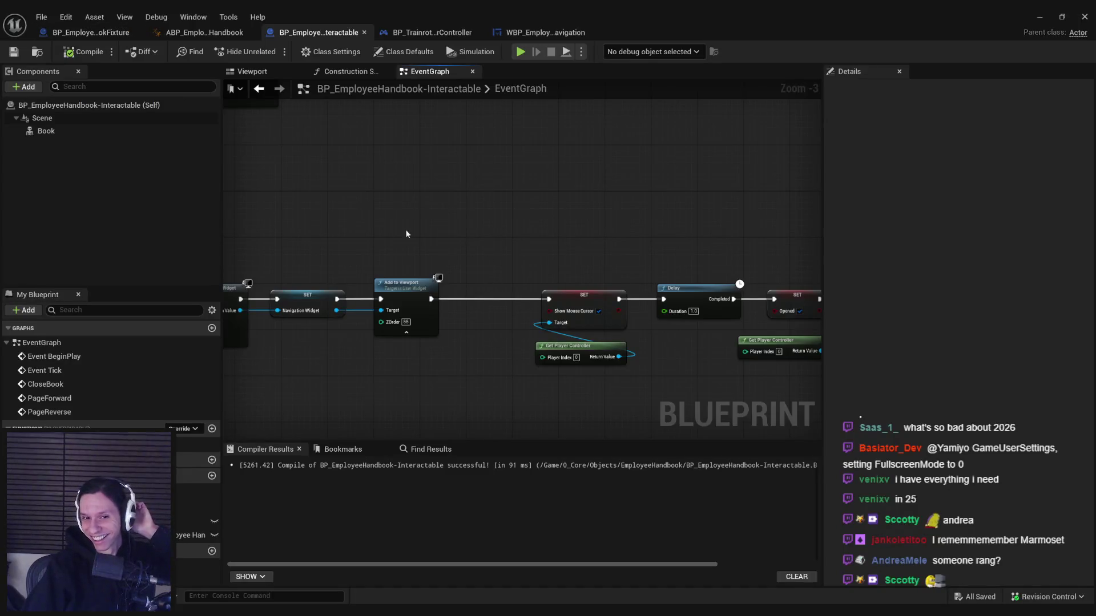
scroll(436, 296, down, 2)
scroll(437, 299, up, 3)
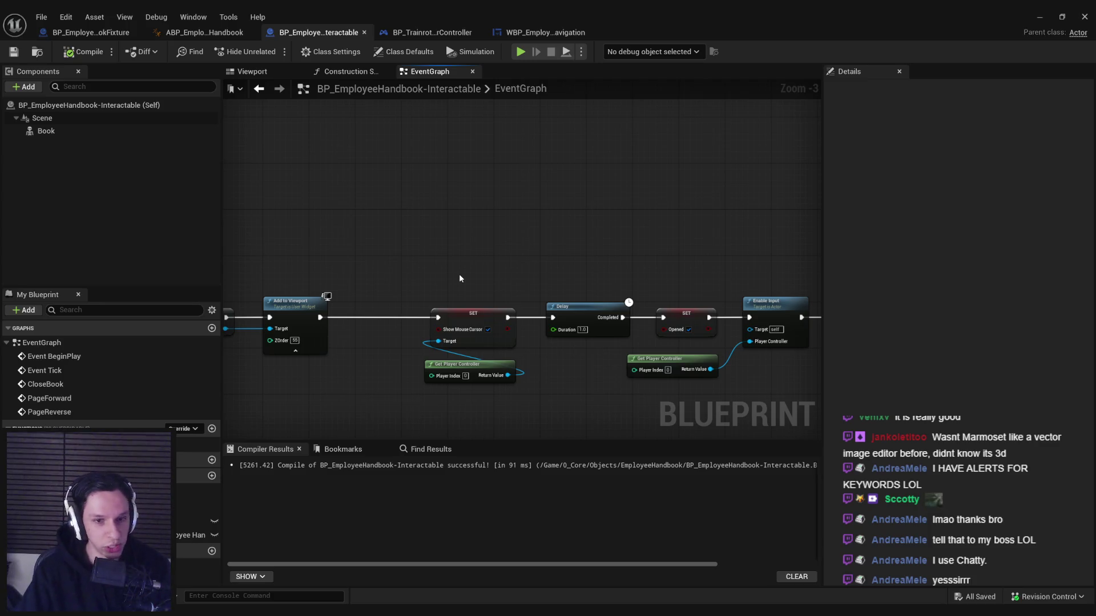
scroll(379, 354, down, 1)
scroll(474, 349, up, 1)
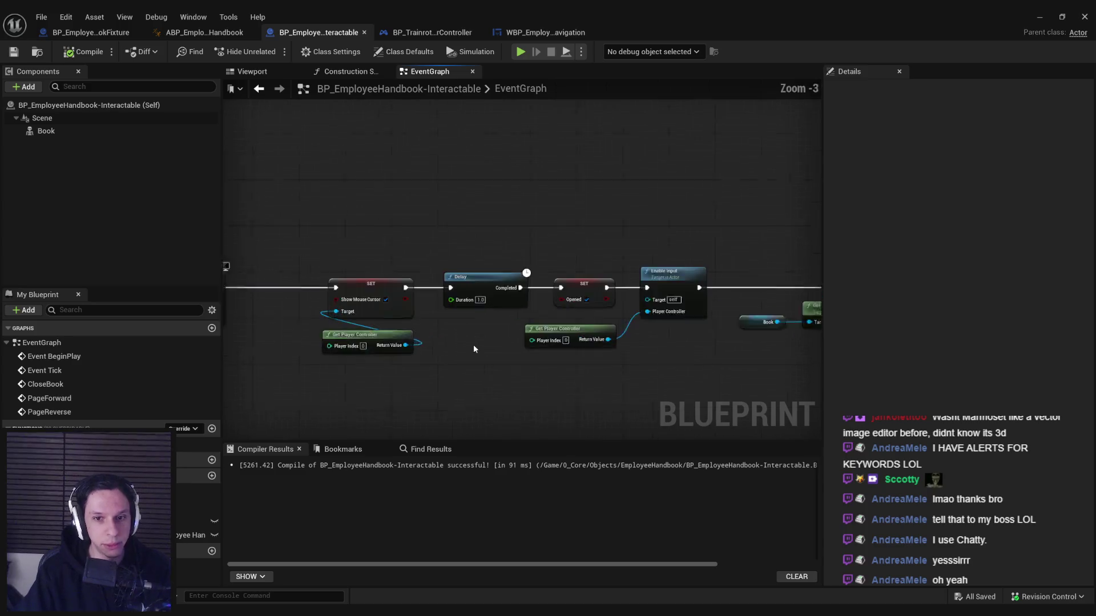
scroll(474, 349, down, 1)
scroll(471, 340, up, 1)
scroll(470, 340, down, 1)
drag(470, 341, 745, 299)
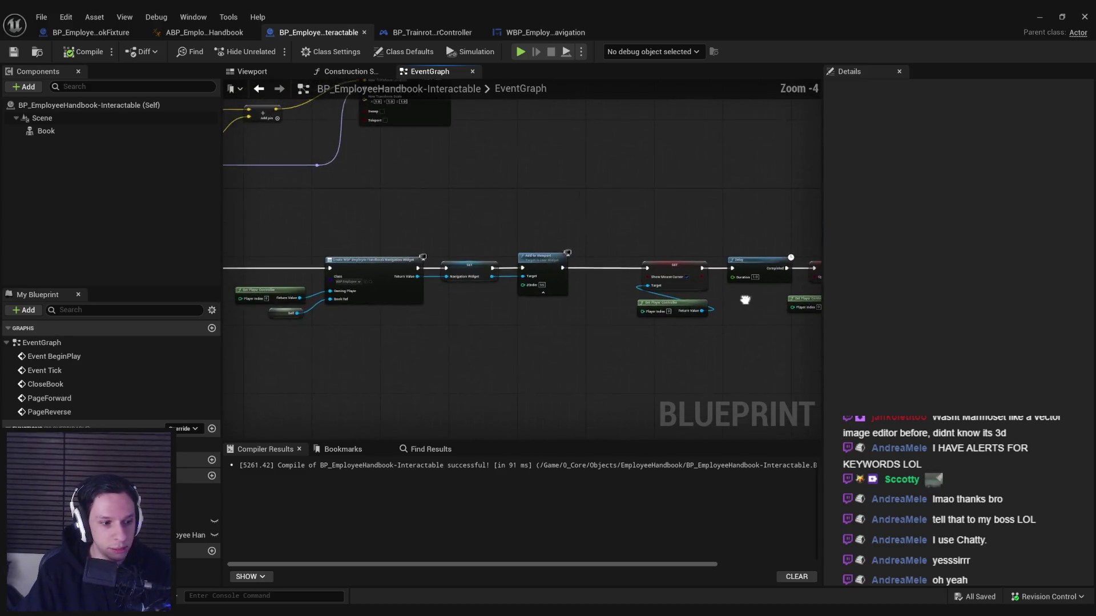
scroll(577, 341, up, 1)
scroll(552, 337, down, 1)
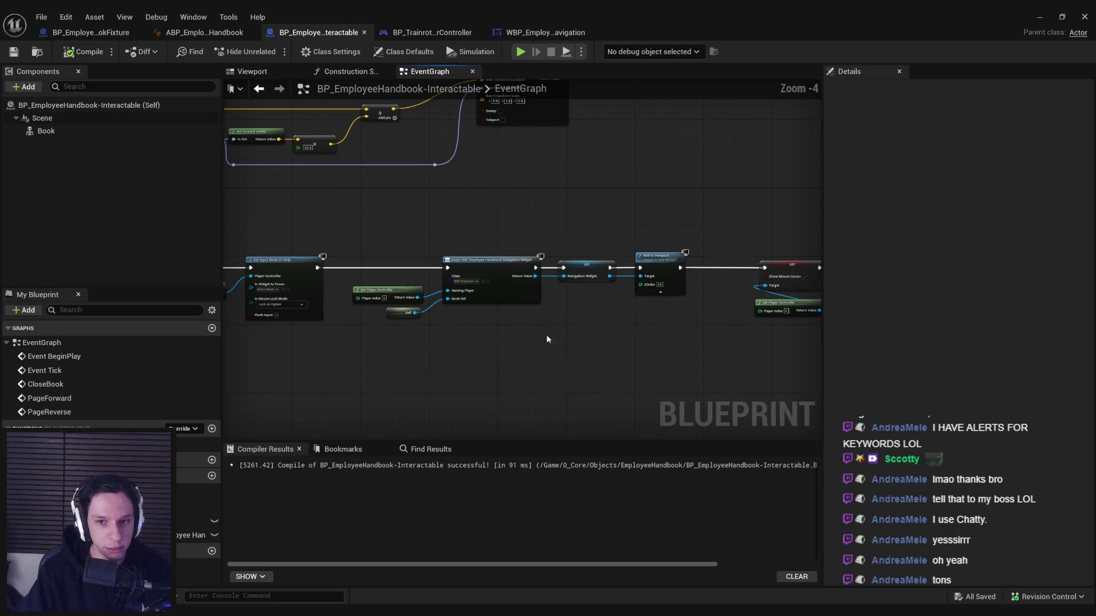
scroll(568, 288, up, 2)
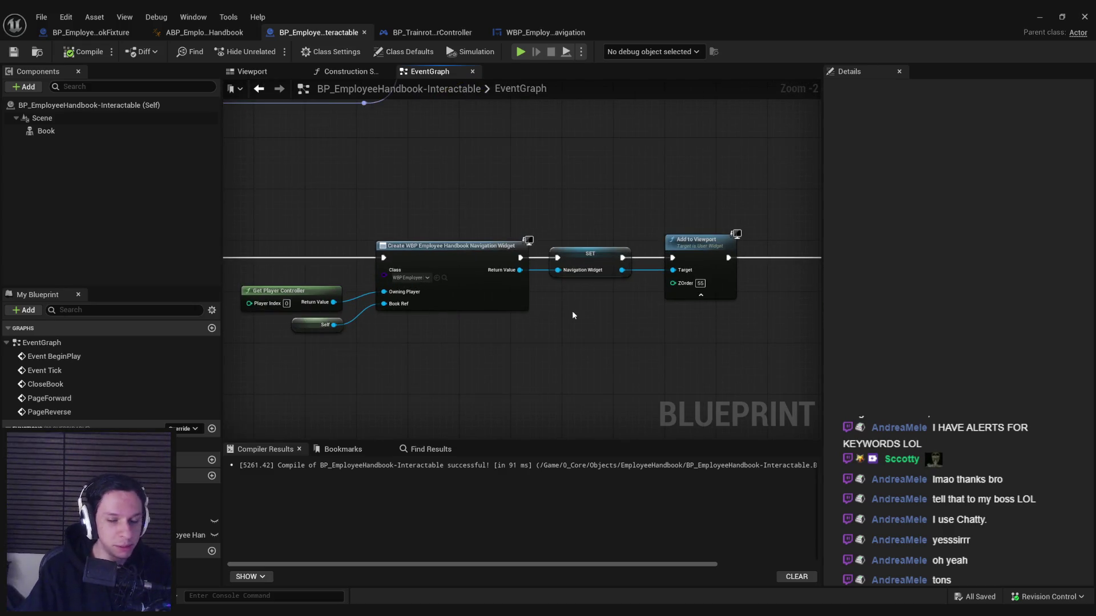
Align the SET and Add to Viewport nodes in the chain and save the blueprint
mouse_move(715, 336)
mouse_down()
mouse_move(576, 268)
mouse_move(600, 263)
mouse_up()
click(594, 346)
key(ctrl+s)
scroll(487, 190, down, 2)
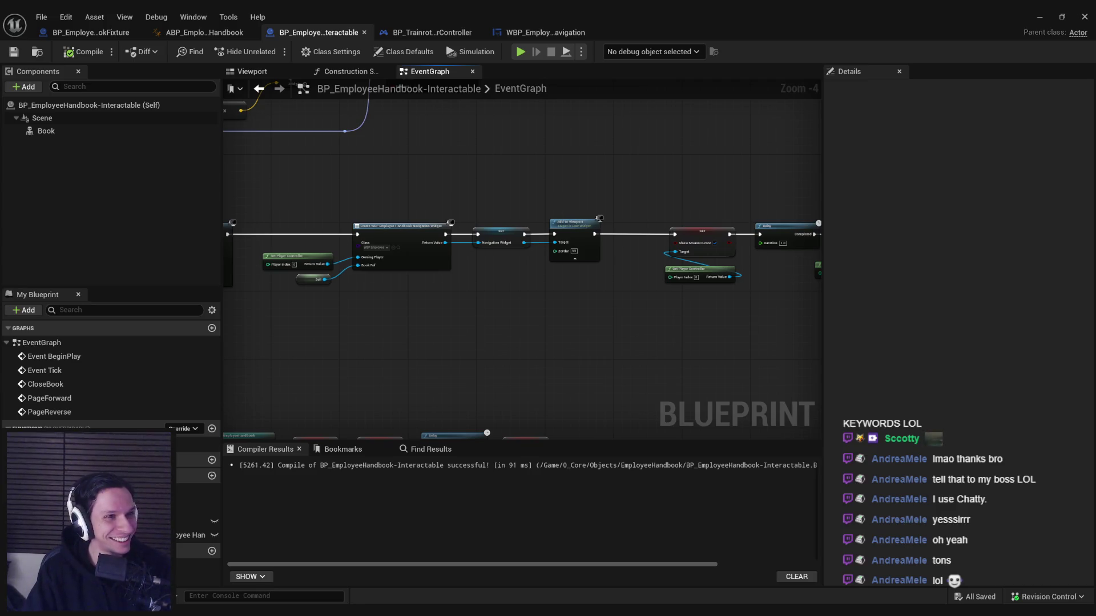
scroll(331, 323, down, 2)
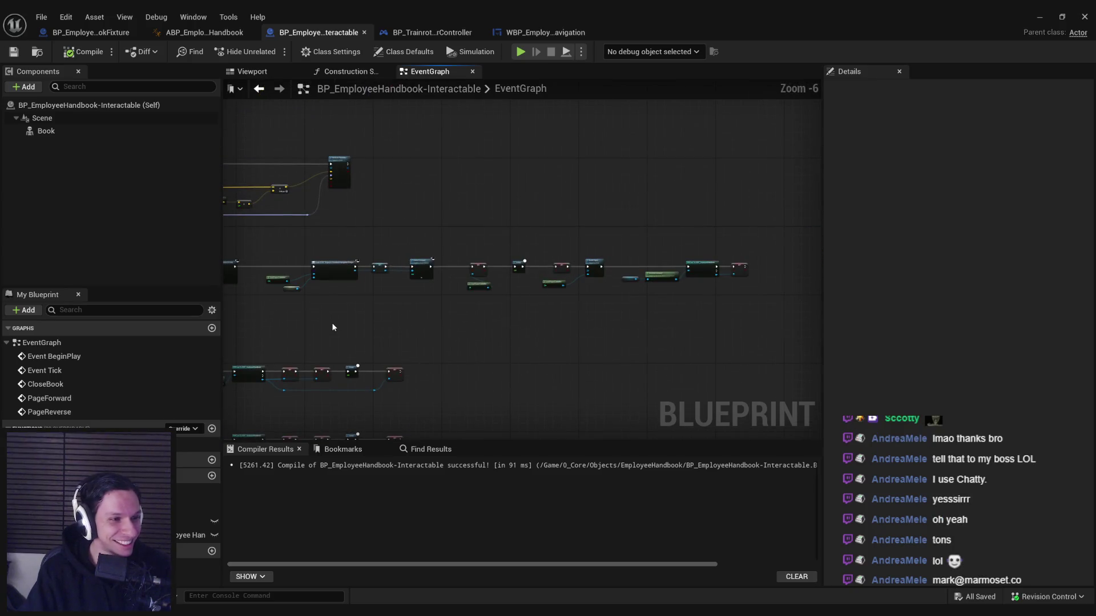
drag(331, 323, 485, 392)
scroll(454, 301, up, 2)
scroll(454, 307, up, 1)
scroll(453, 307, down, 2)
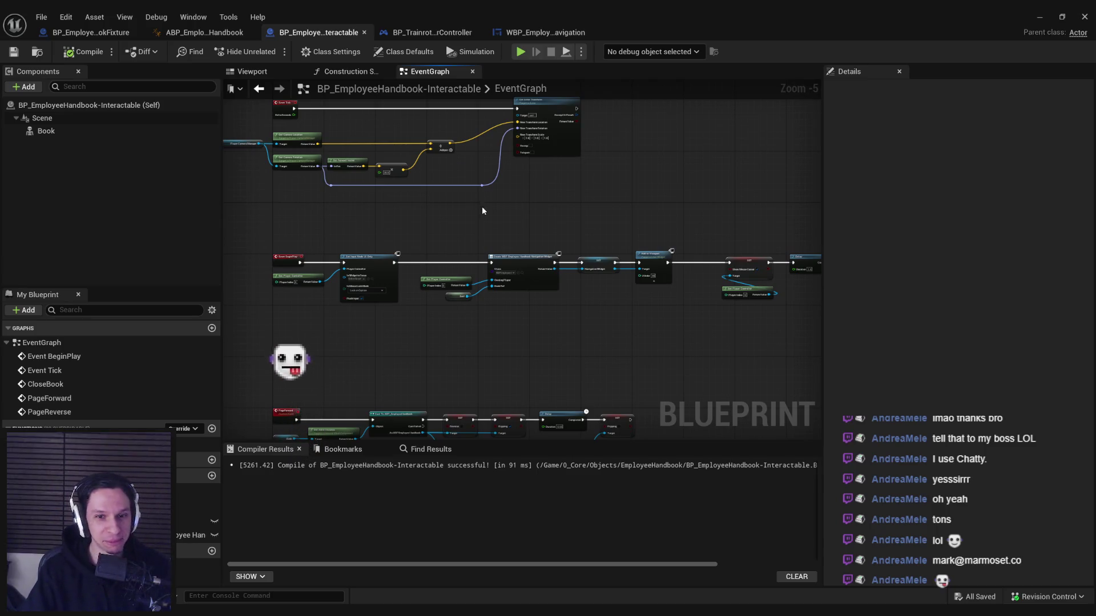
scroll(427, 329, up, 2)
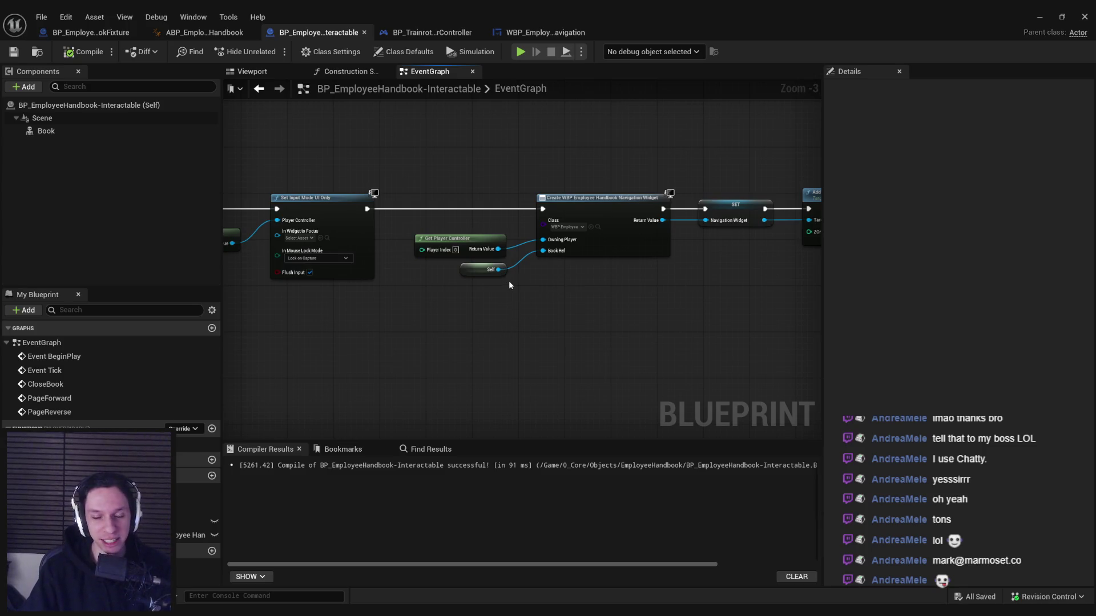
scroll(514, 277, up, 3)
scroll(517, 289, down, 6)
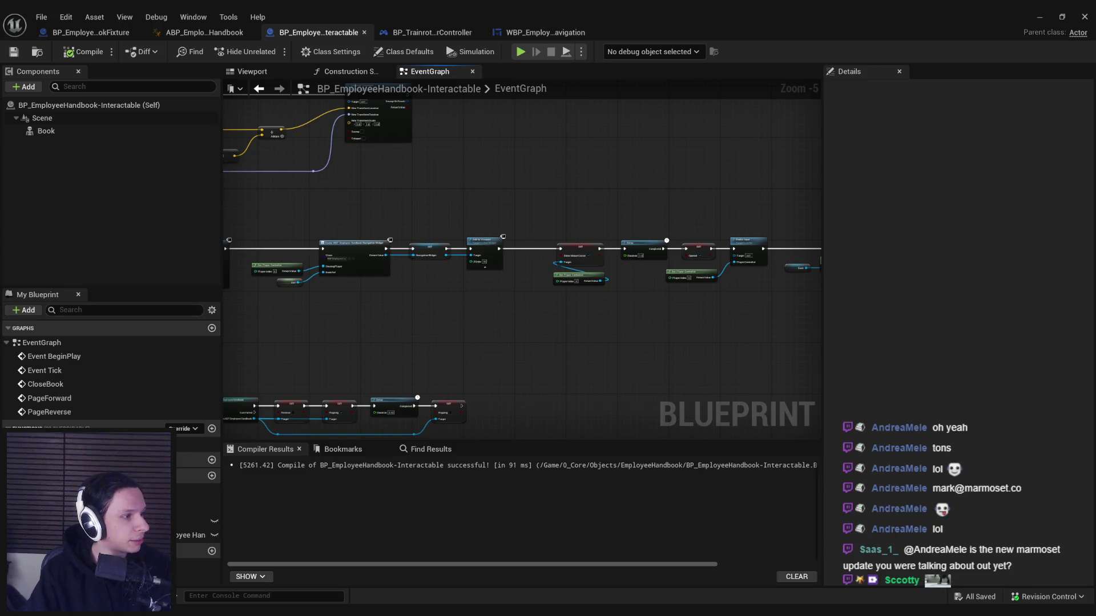
Scroll the Marmoset 5.02 page to Library Custom Folders and play its demo video
key(alt+Tab)
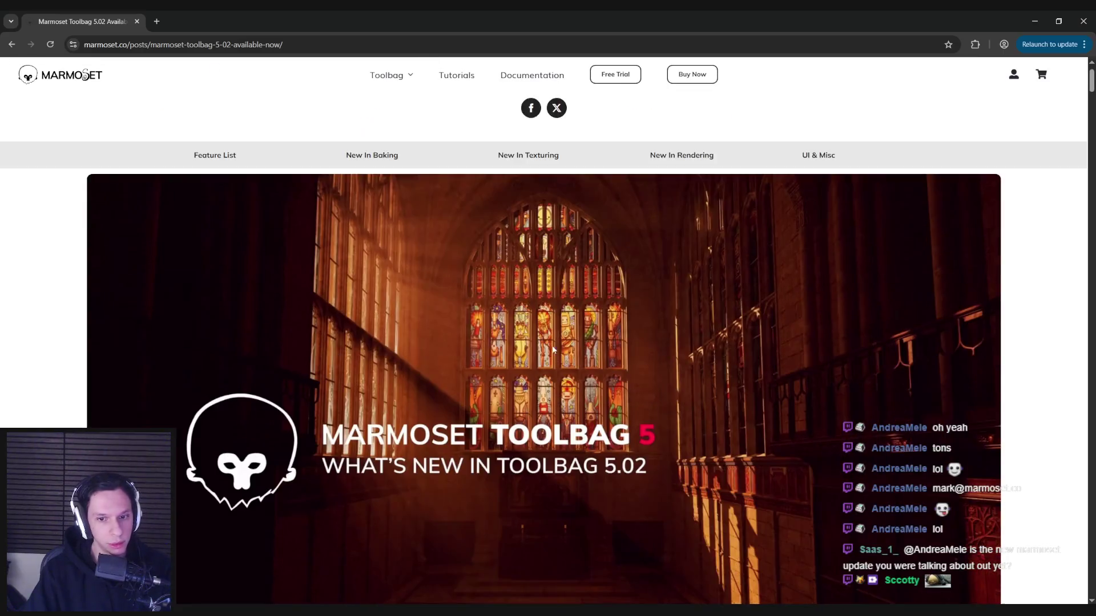
scroll(553, 349, down, 1)
mouse_move(1093, 102)
mouse_down()
mouse_move(1082, 491)
mouse_move(1080, 481)
mouse_up()
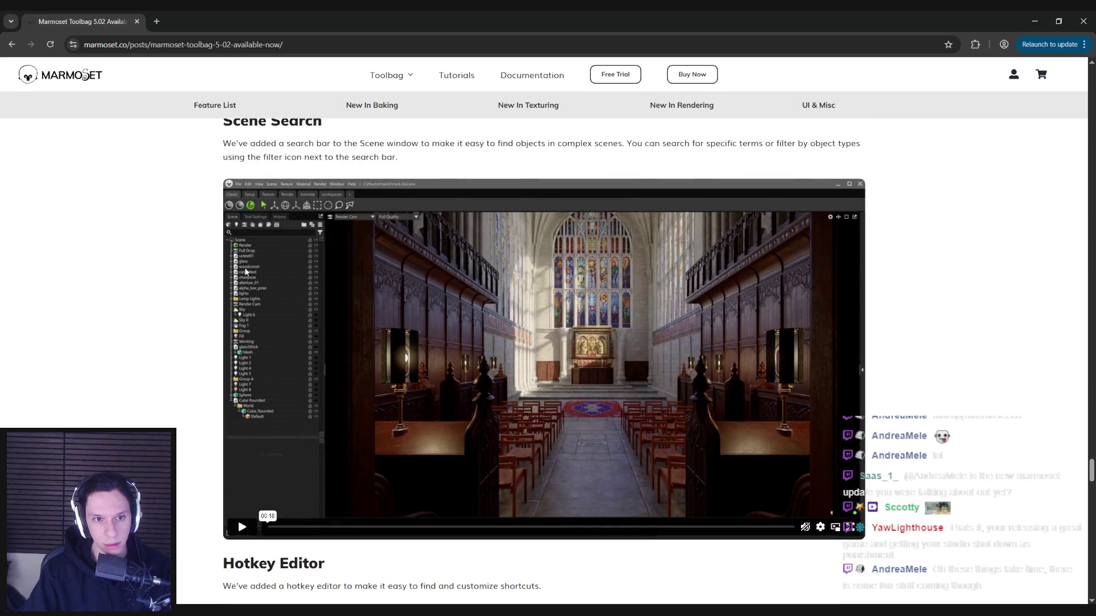
scroll(204, 292, up, 10)
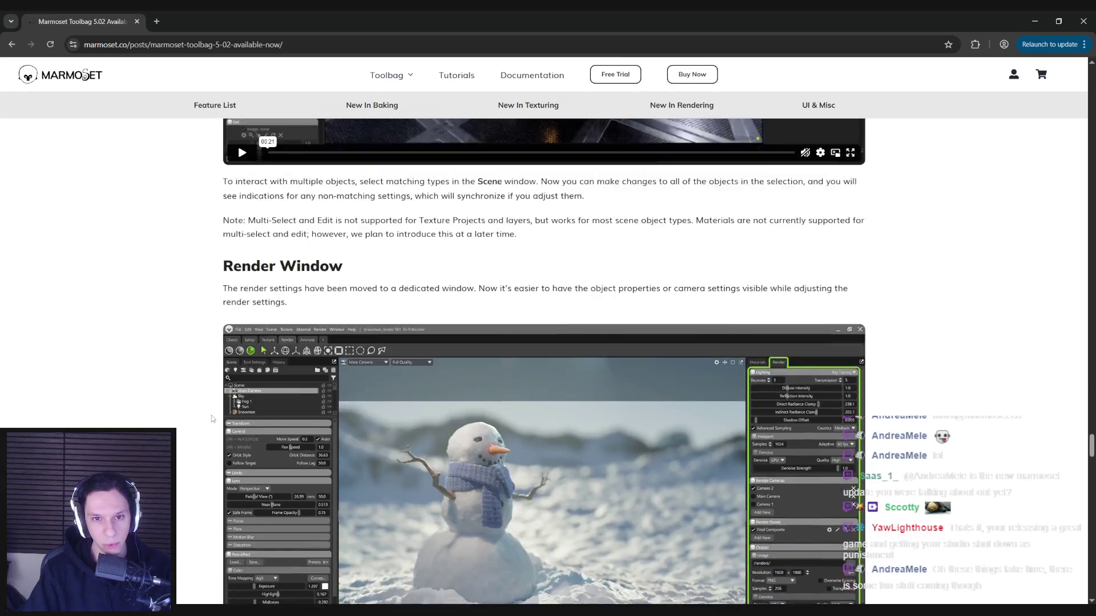
scroll(211, 416, down, 2)
scroll(211, 413, down, 2)
scroll(210, 410, up, 2)
scroll(208, 408, up, 10)
scroll(207, 407, down, 2)
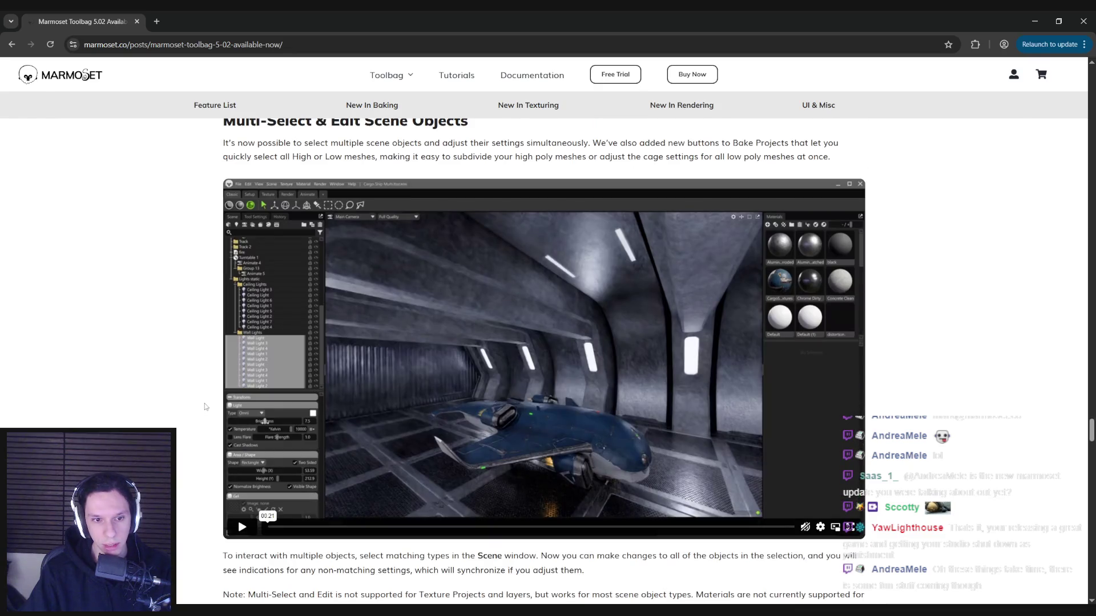
scroll(204, 406, down, 13)
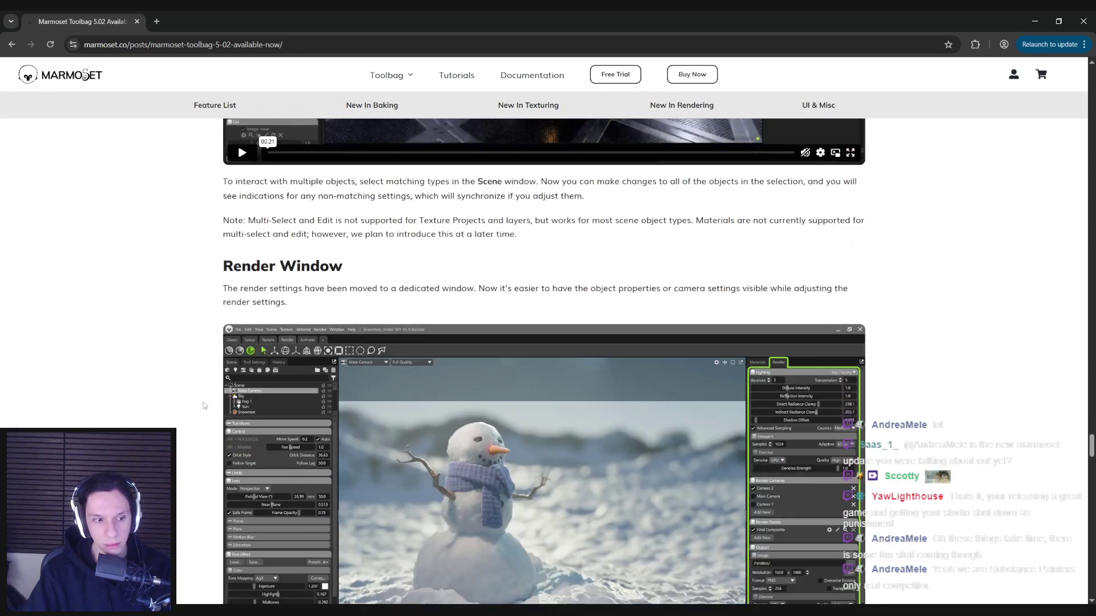
scroll(202, 404, down, 4)
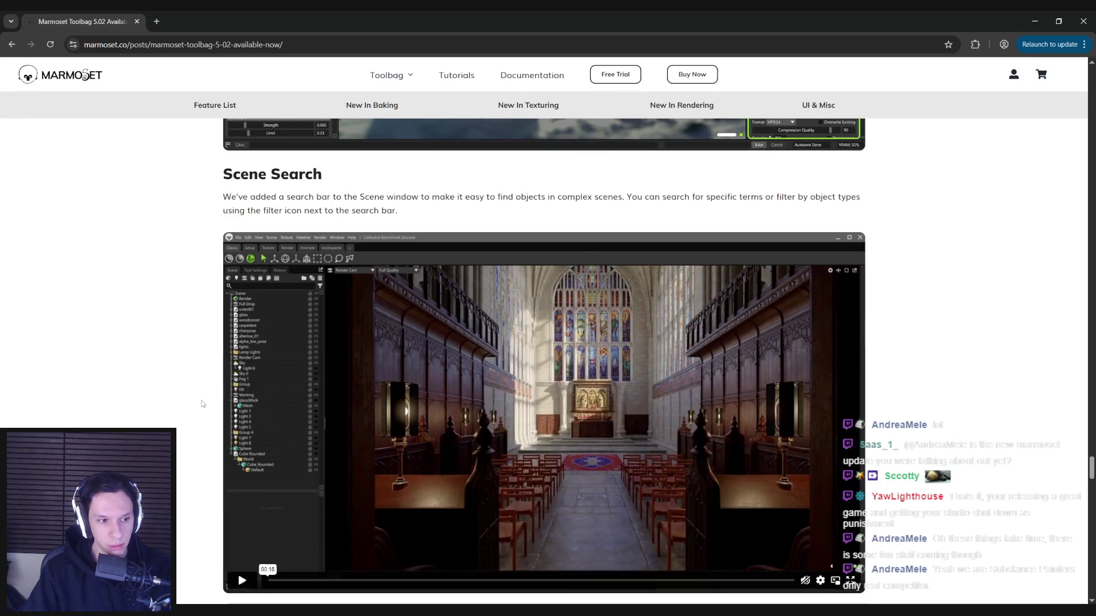
scroll(201, 404, down, 4)
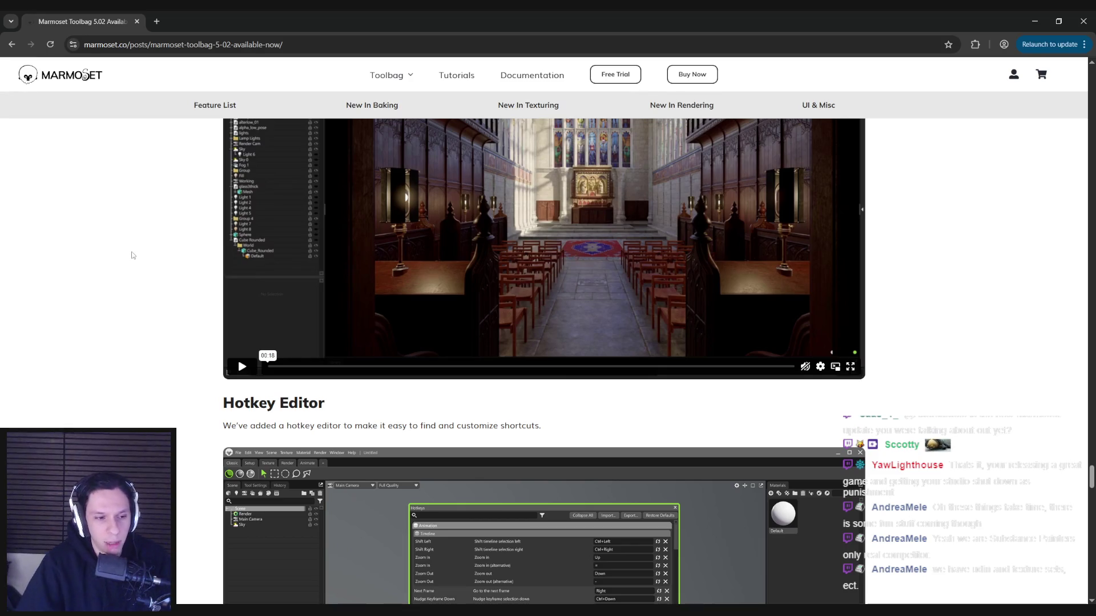
scroll(131, 291, down, 6)
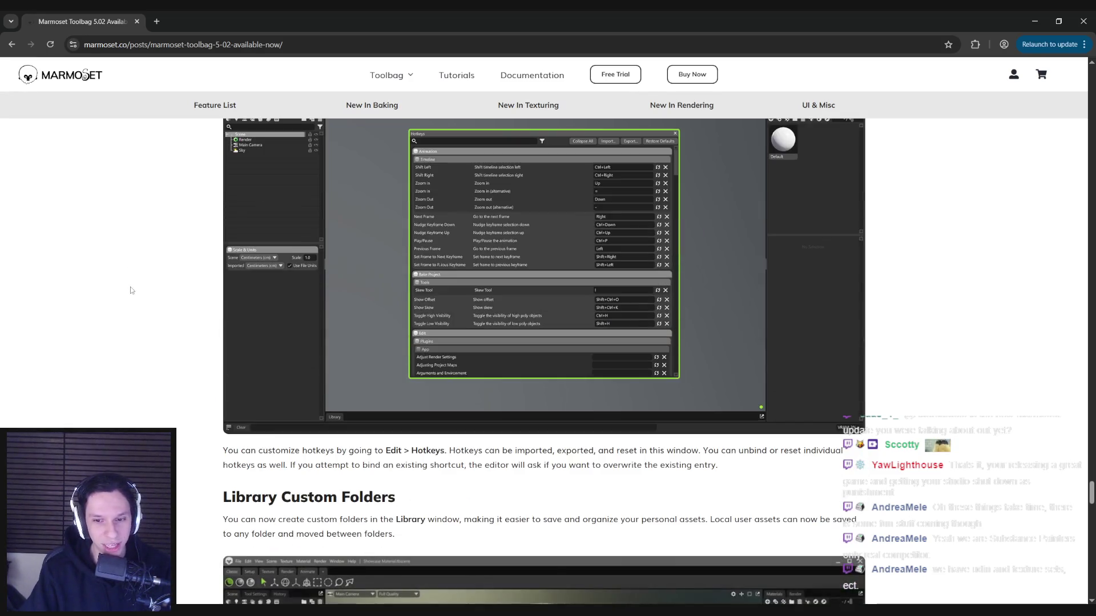
scroll(130, 290, down, 2)
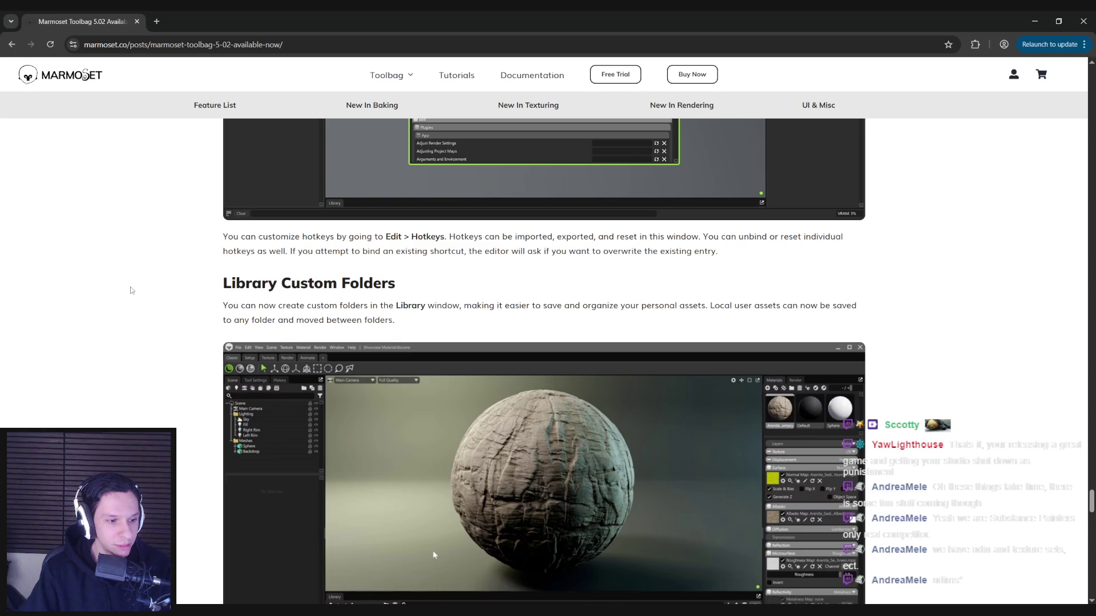
scroll(131, 290, down, 7)
scroll(131, 290, up, 4)
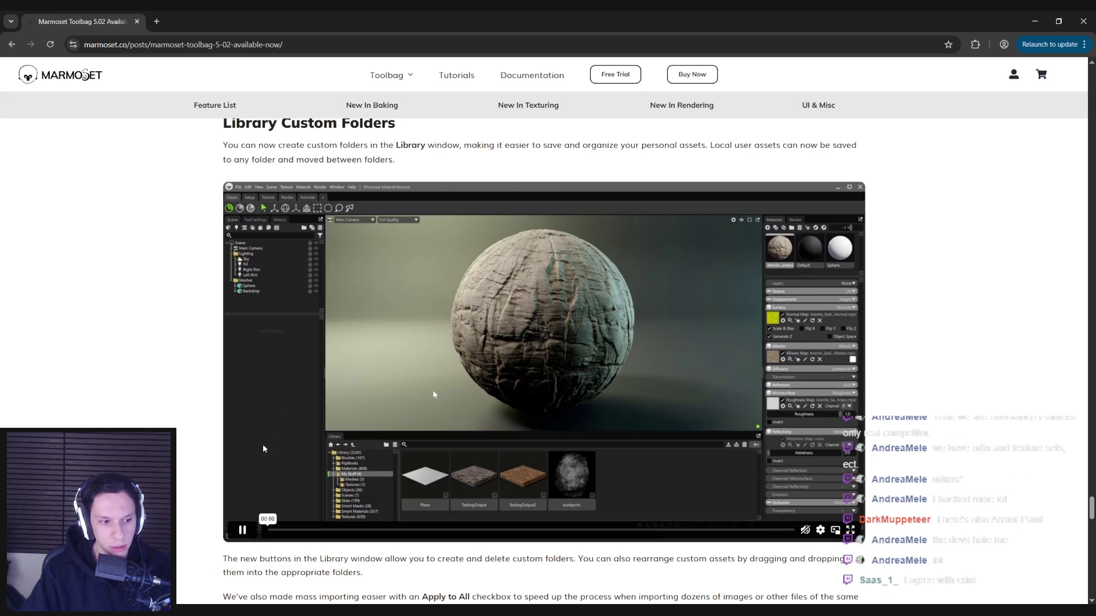
click(242, 530)
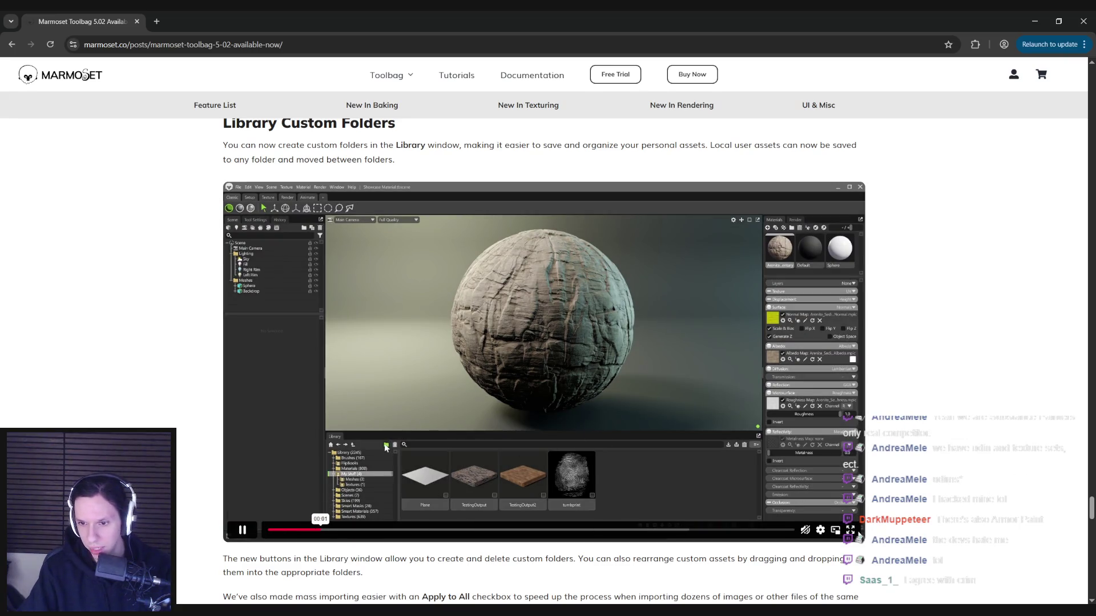
Watch the Library Custom Folders demo full screen twice, ending back on the embedded player
double_click(815, 467)
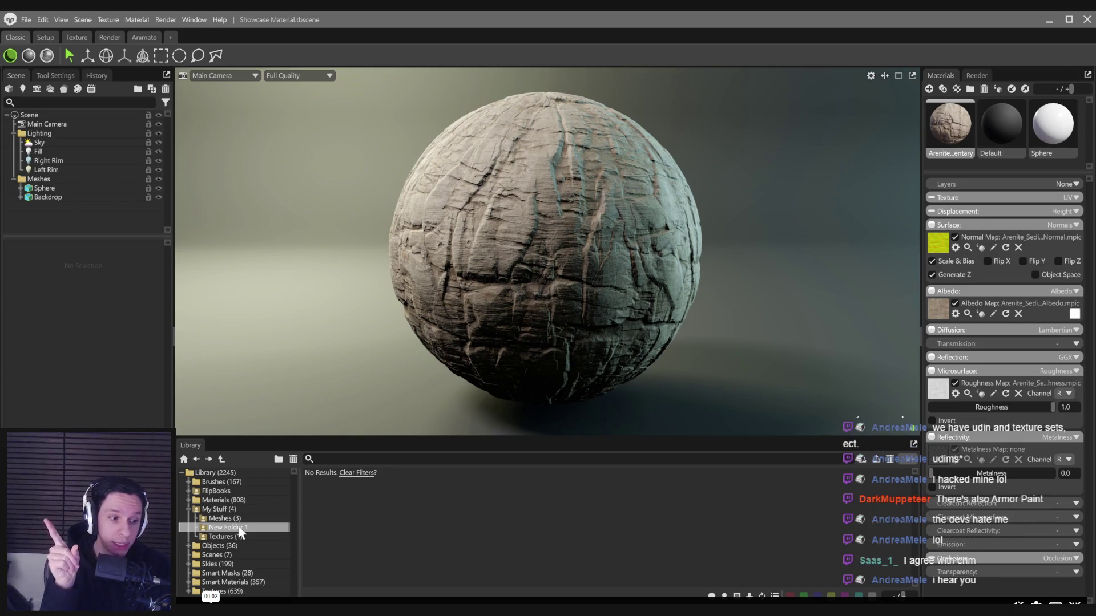
mouse_move(240, 532)
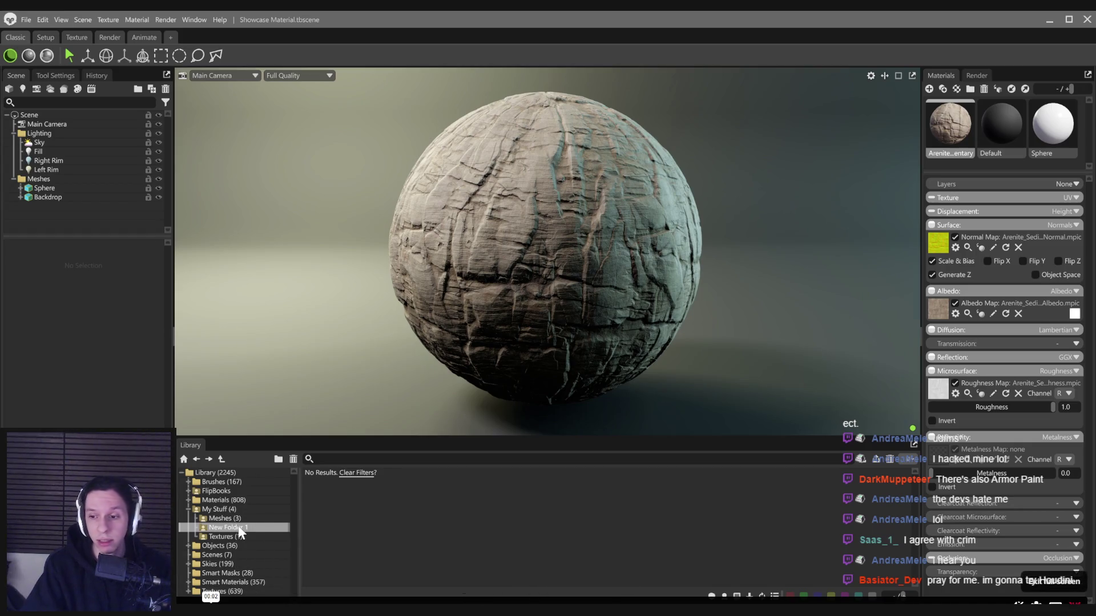
key(Escape)
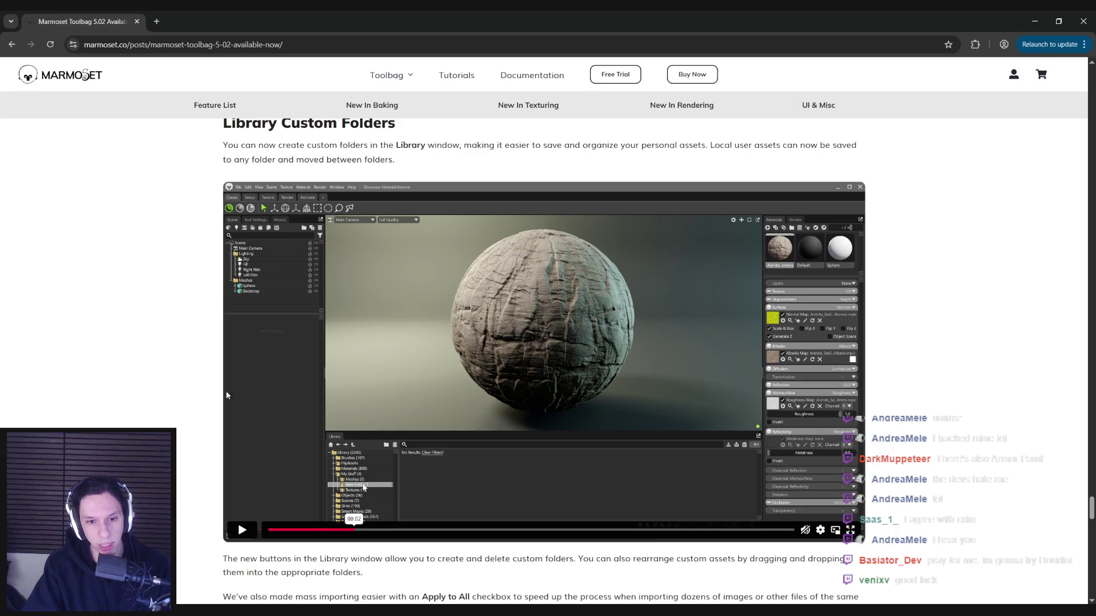
click(850, 530)
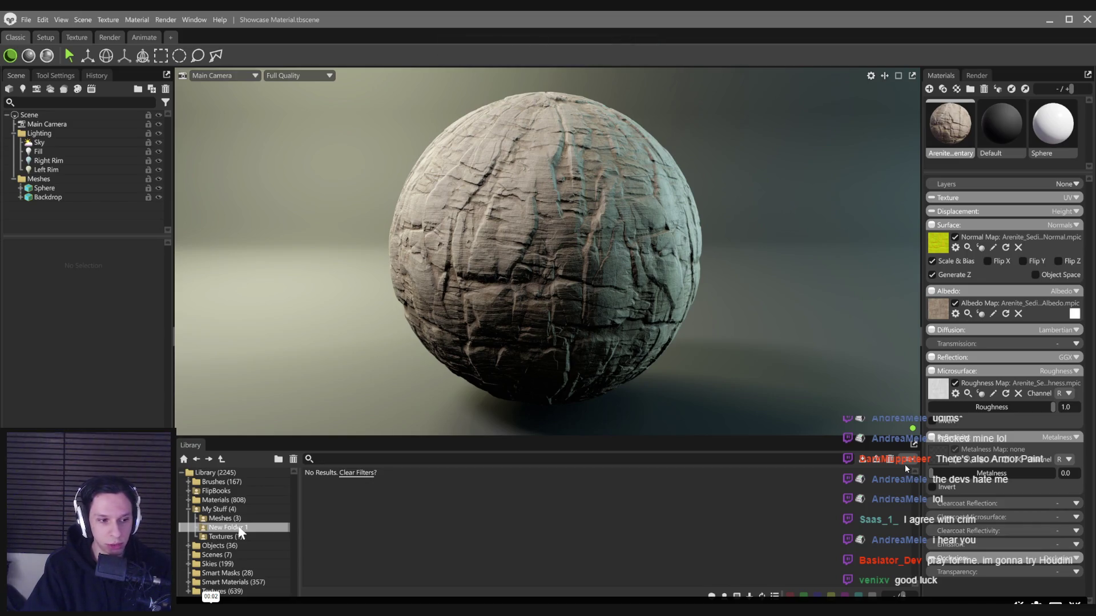
key(Escape)
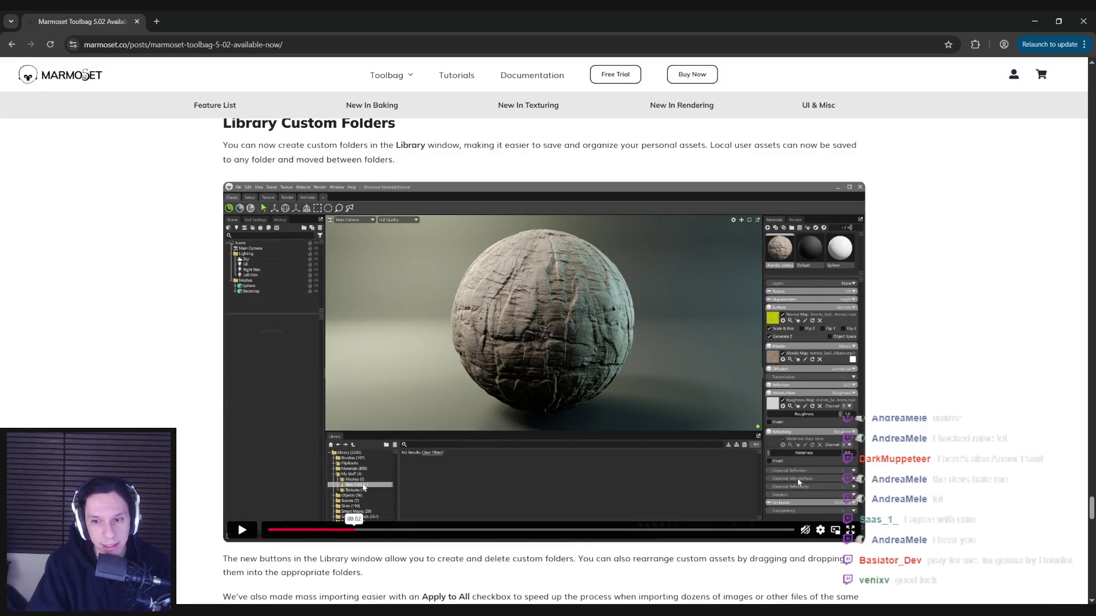
key(alt+Tab)
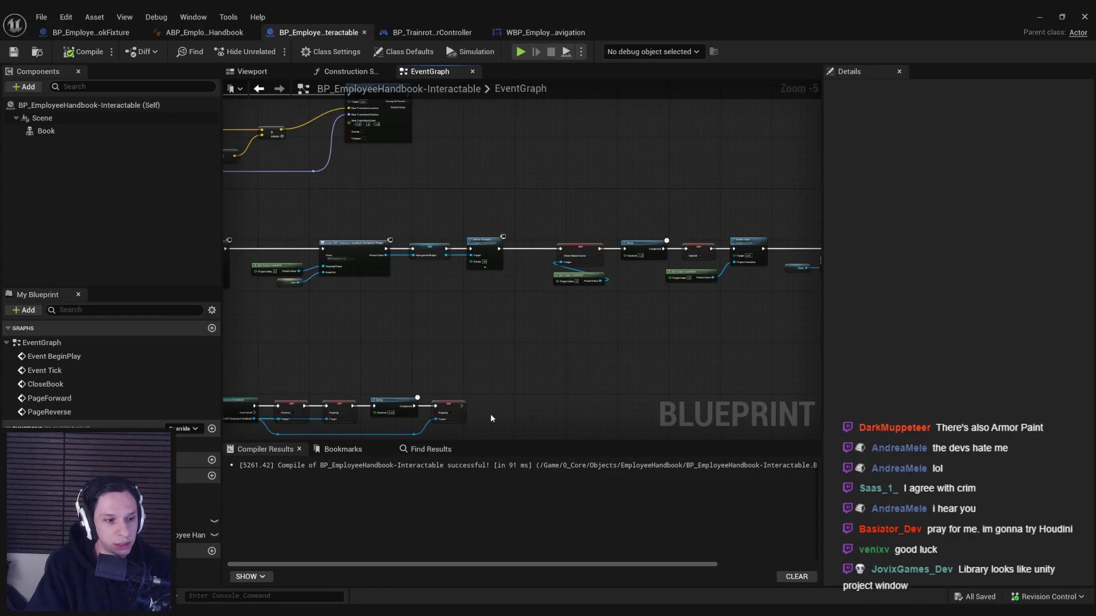
Pan and zoom the event graph to frame the BeginPlay and page-turn node rows
scroll(568, 367, down, 1)
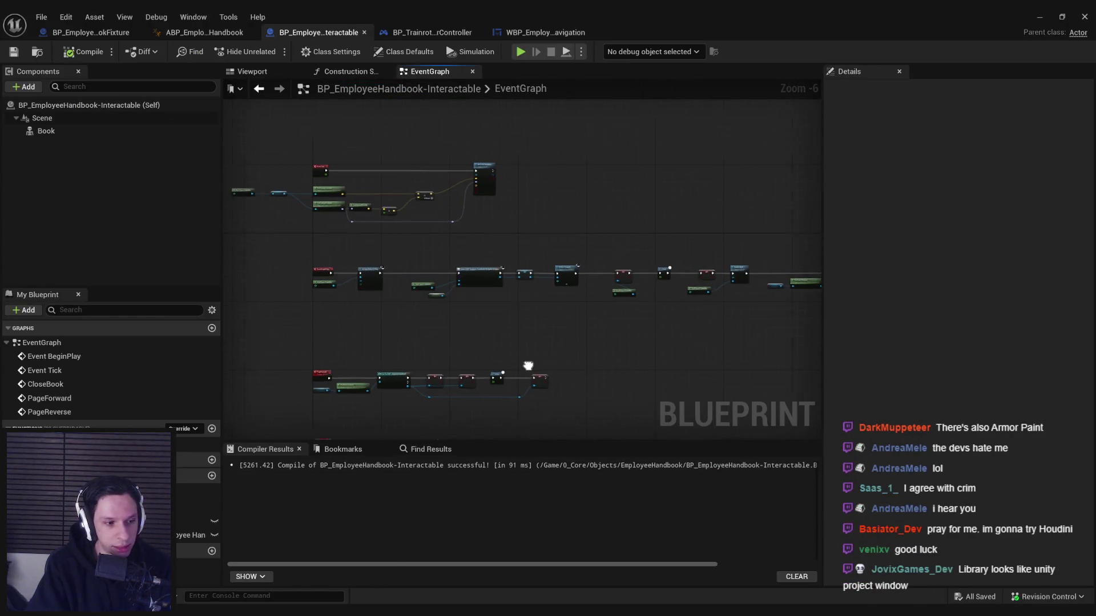
drag(522, 368, 543, 359)
scroll(451, 331, up, 1)
drag(451, 331, 467, 288)
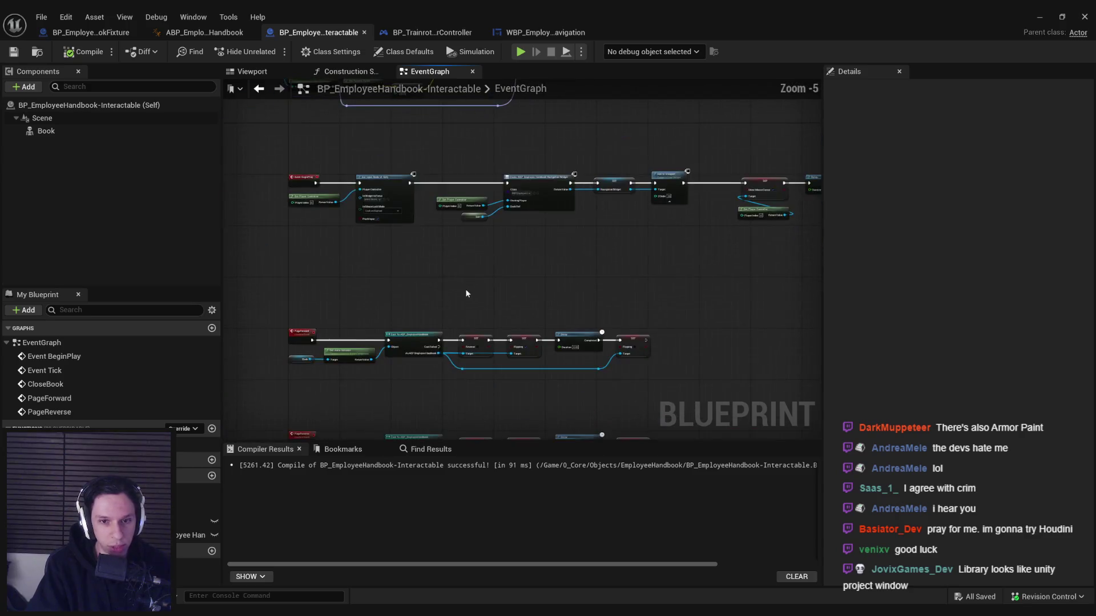
scroll(435, 349, up, 3)
scroll(435, 349, down, 2)
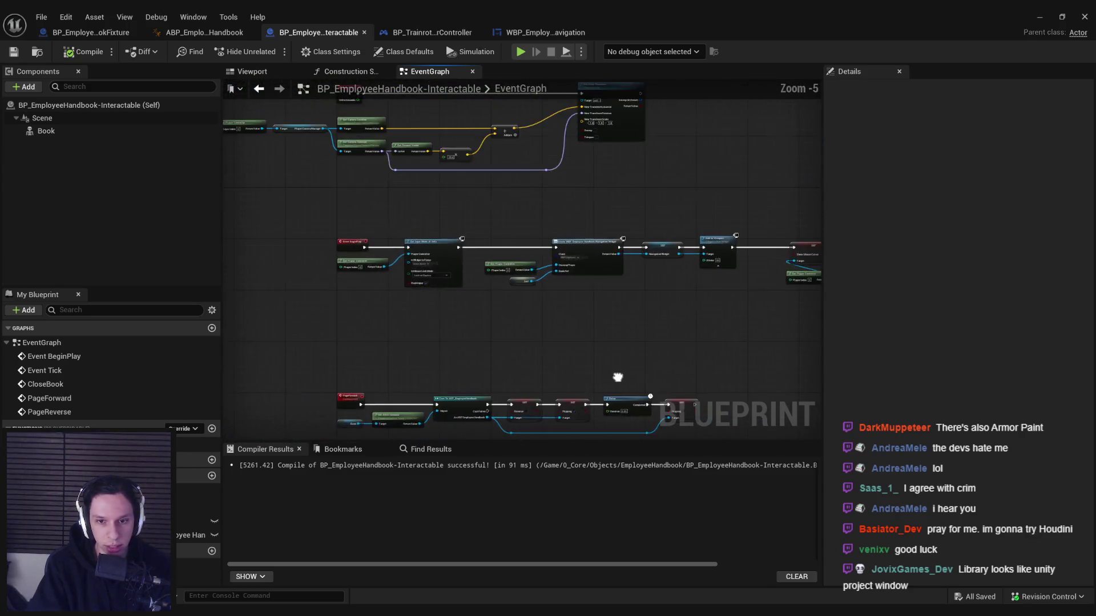
scroll(653, 286, up, 1)
scroll(652, 282, down, 1)
drag(652, 282, 522, 299)
scroll(522, 300, down, 1)
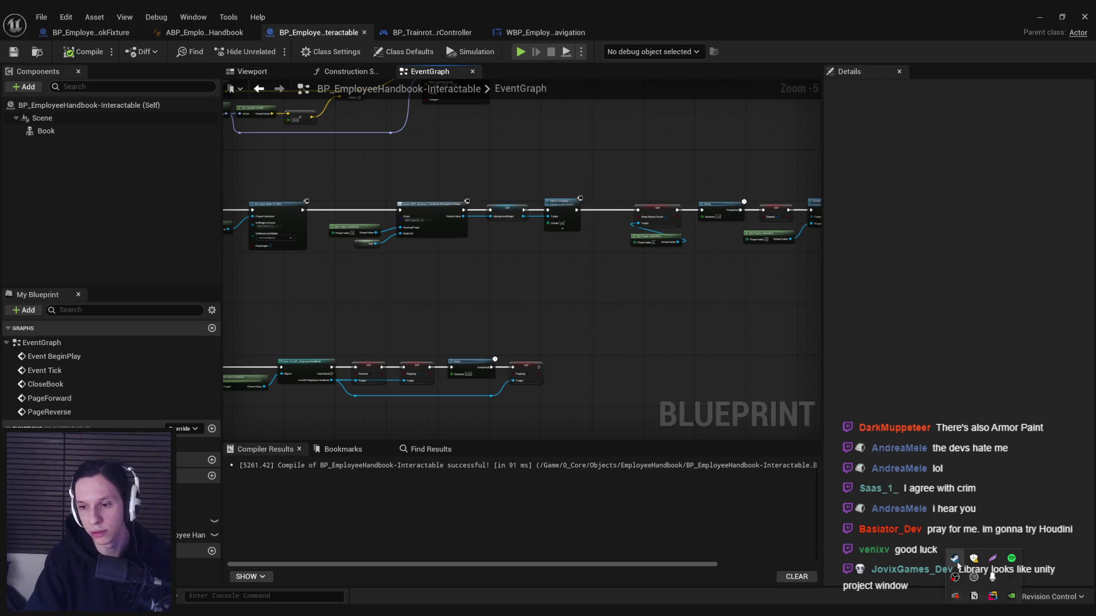
In the Steam library, search 'marmo' and open the Marmoset Toolbag 3 page
click(954, 558)
click(112, 43)
click(68, 107)
text(marmo)
click(68, 171)
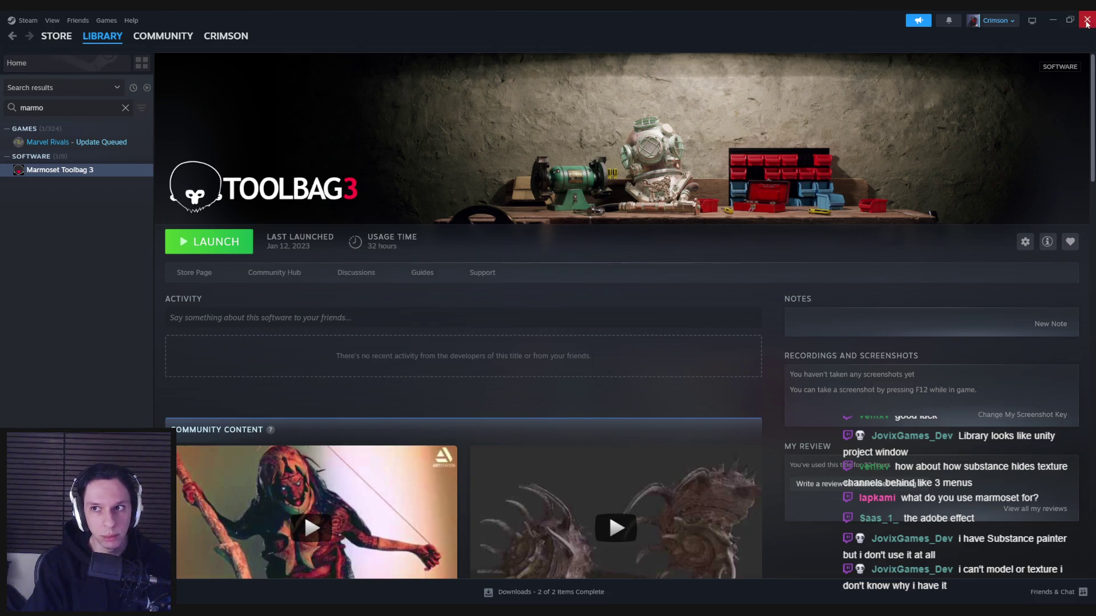
Close Steam, pan the handbook event graph, then bring Steam back up
click(1087, 22)
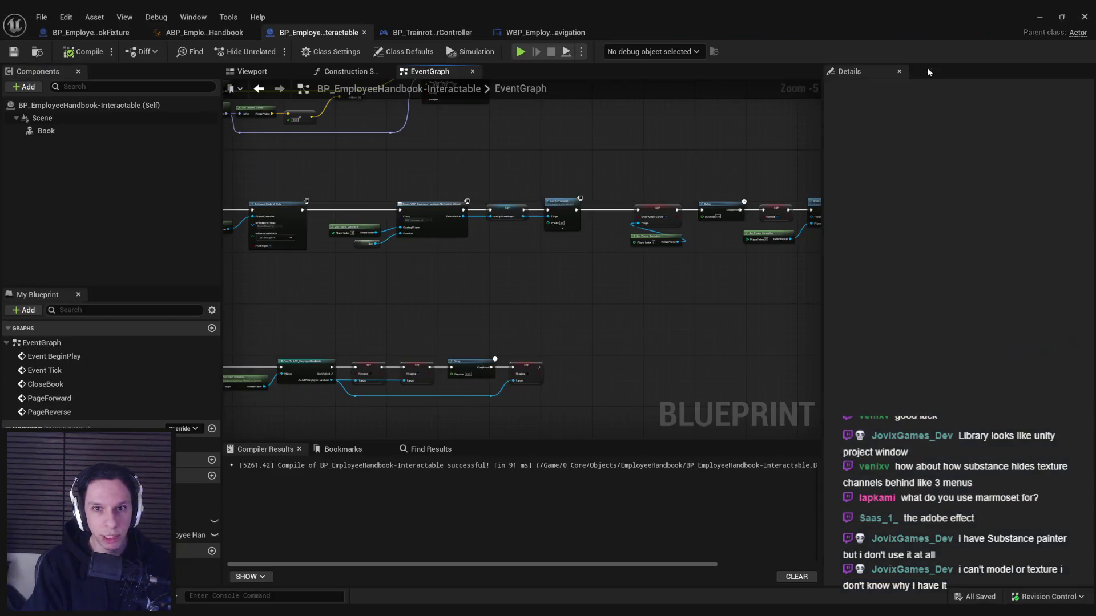
mouse_move(481, 294)
mouse_down()
mouse_move(467, 310)
mouse_move(687, 288)
mouse_move(411, 372)
mouse_move(428, 312)
mouse_move(529, 342)
mouse_up()
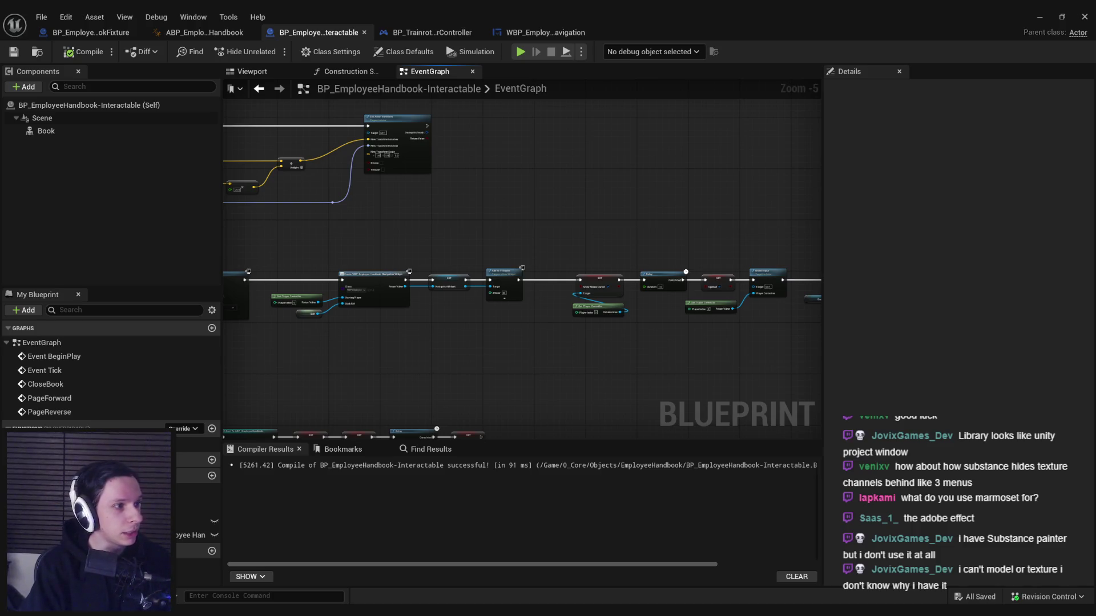
click(954, 558)
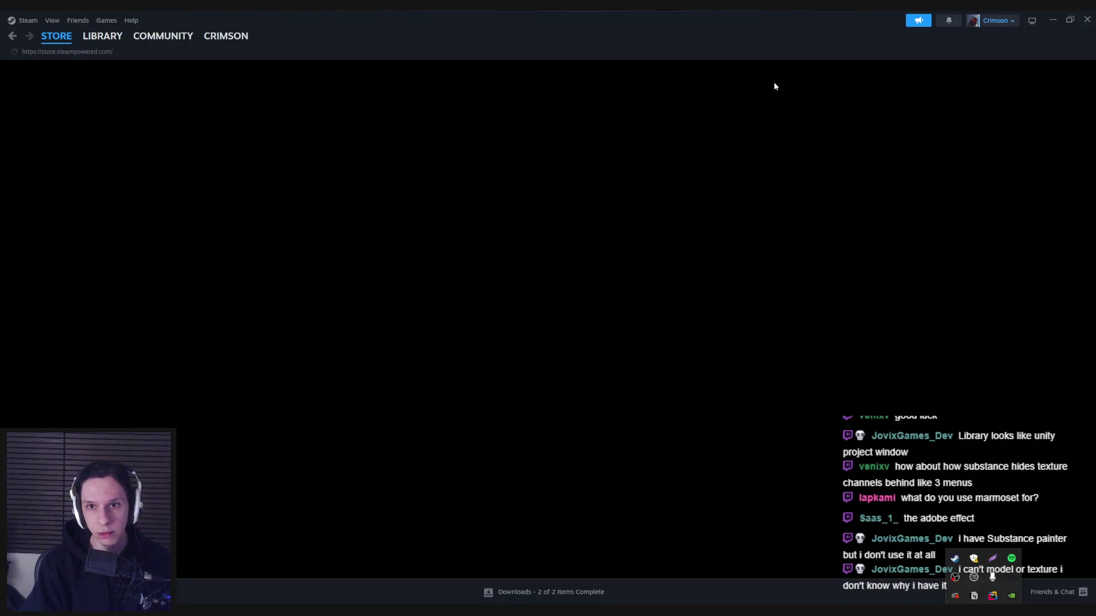
Search the Steam store for 'marmoset', browse the Marmoset developer page, then close Steam
click(677, 72)
text(marmo)
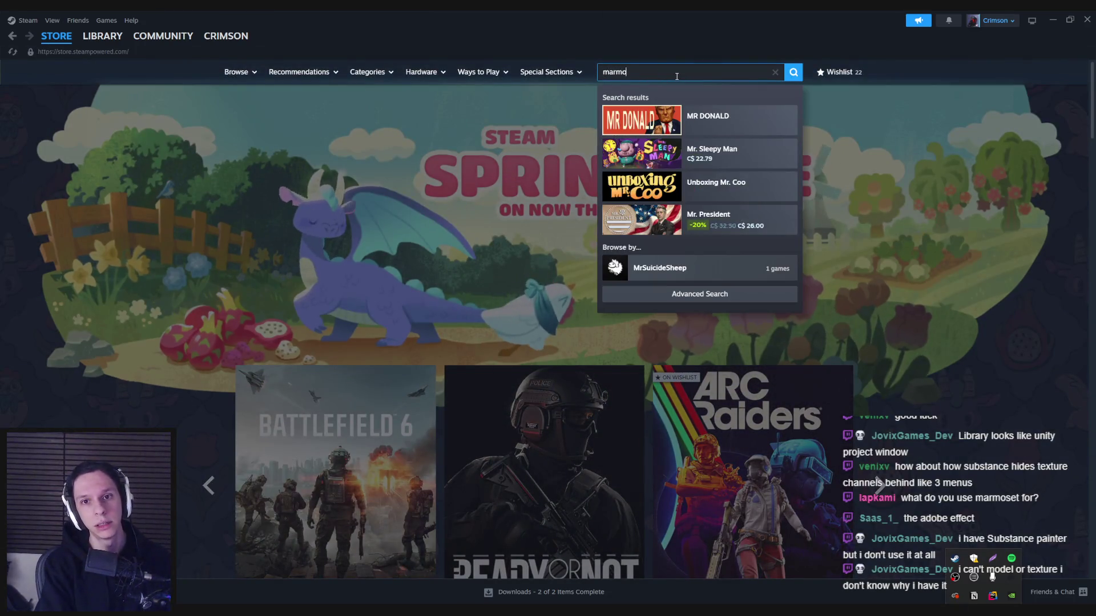
text(set)
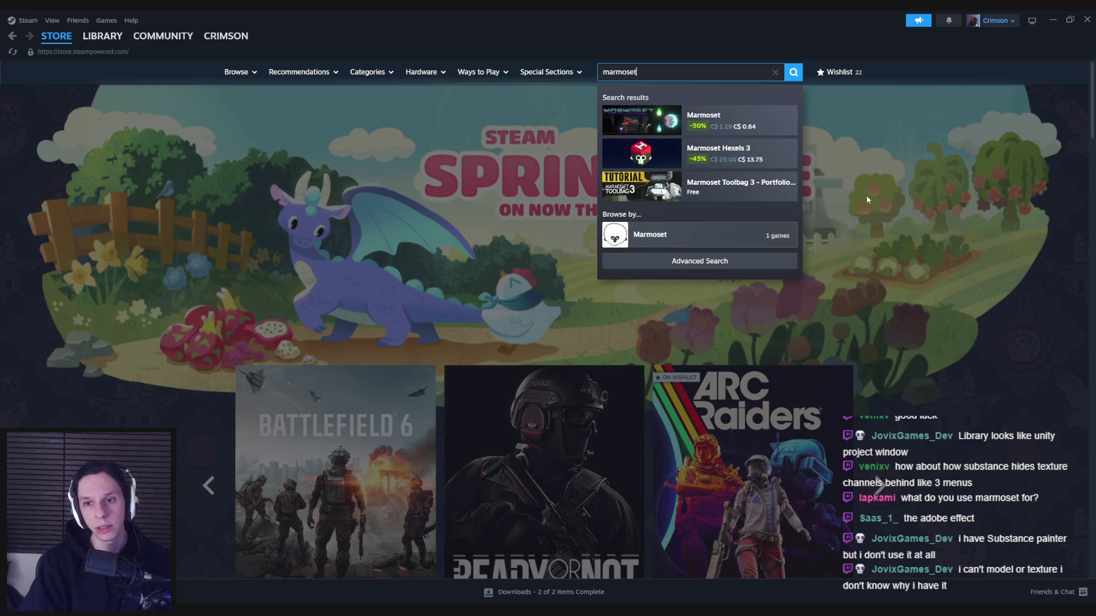
click(633, 235)
scroll(141, 289, down, 5)
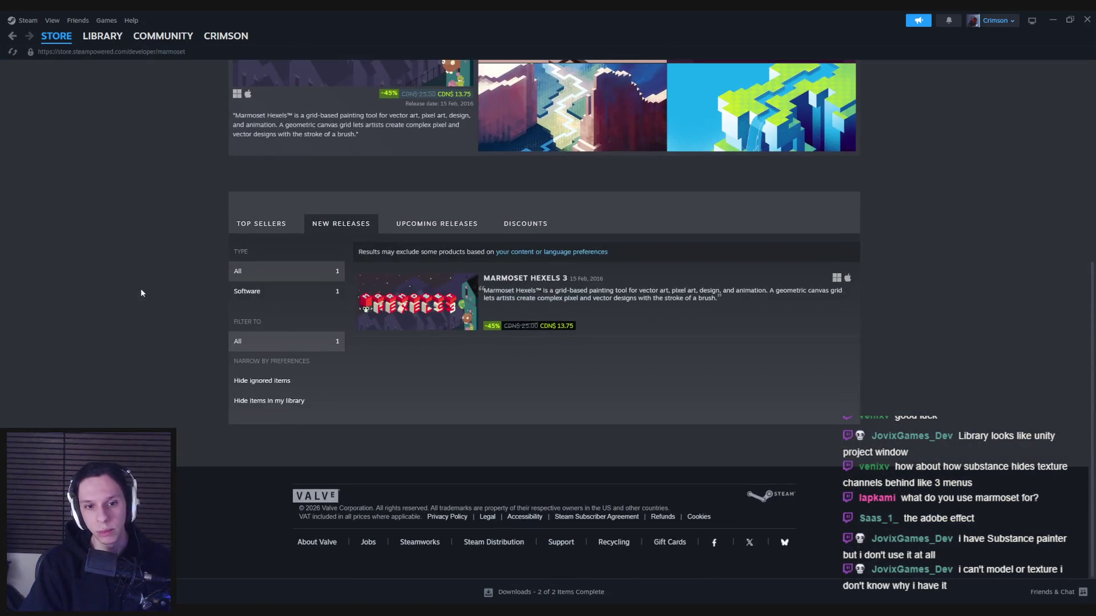
scroll(140, 288, up, 5)
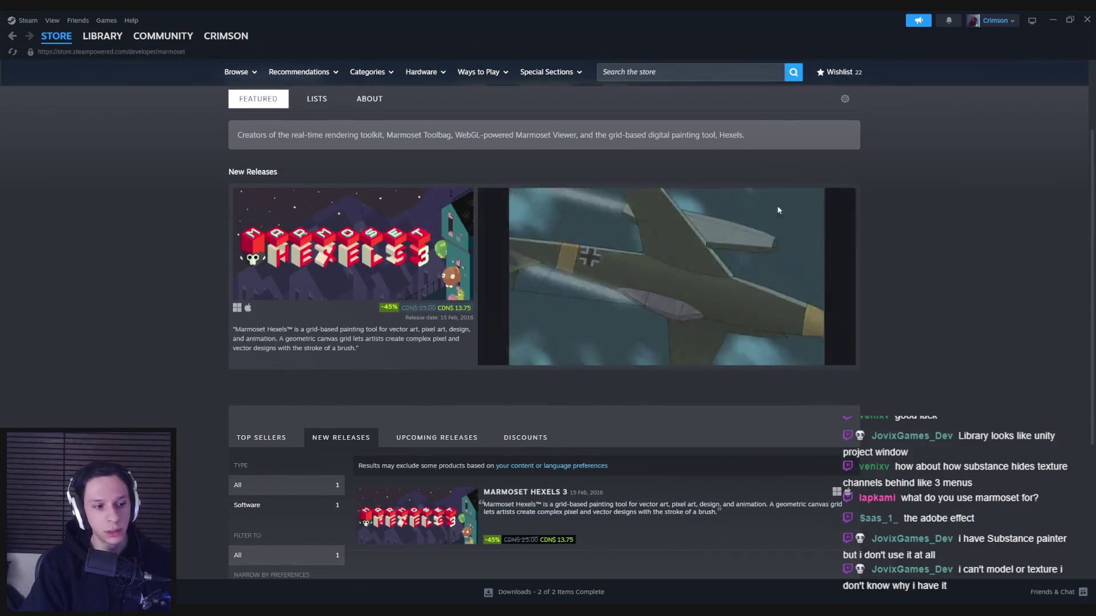
click(1087, 18)
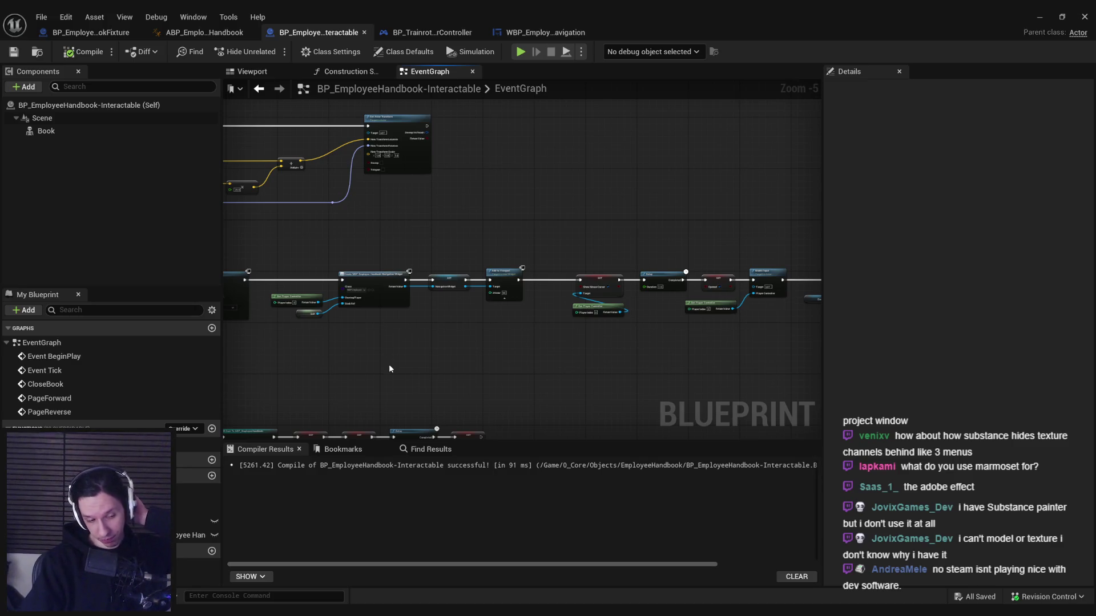
mouse_move(414, 371)
mouse_down()
mouse_move(447, 354)
mouse_move(580, 362)
mouse_move(514, 367)
mouse_up()
scroll(451, 351, down, 1)
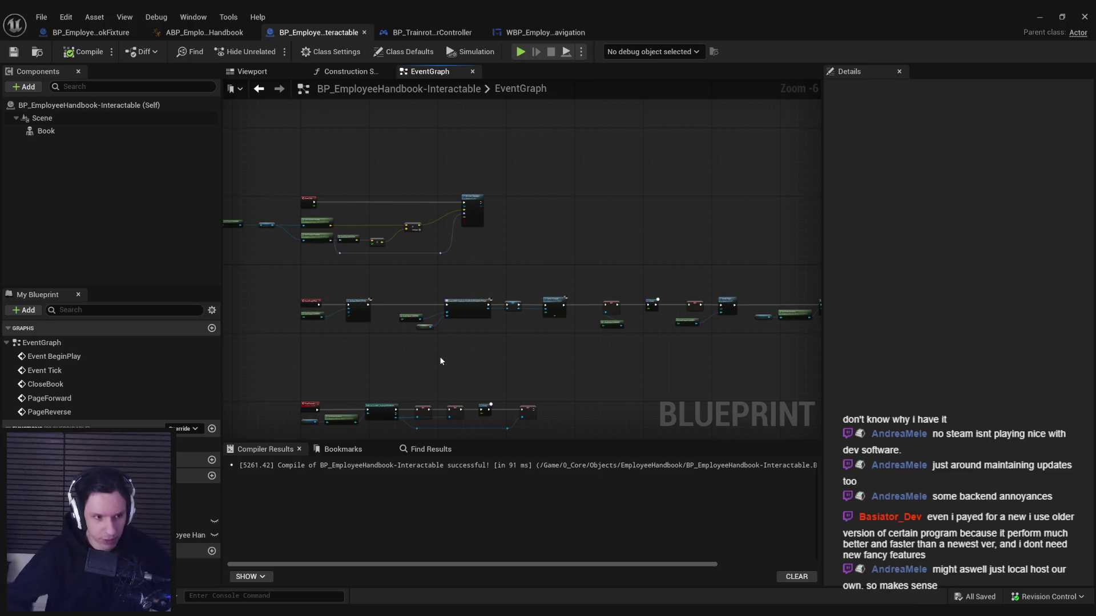
scroll(423, 326, up, 5)
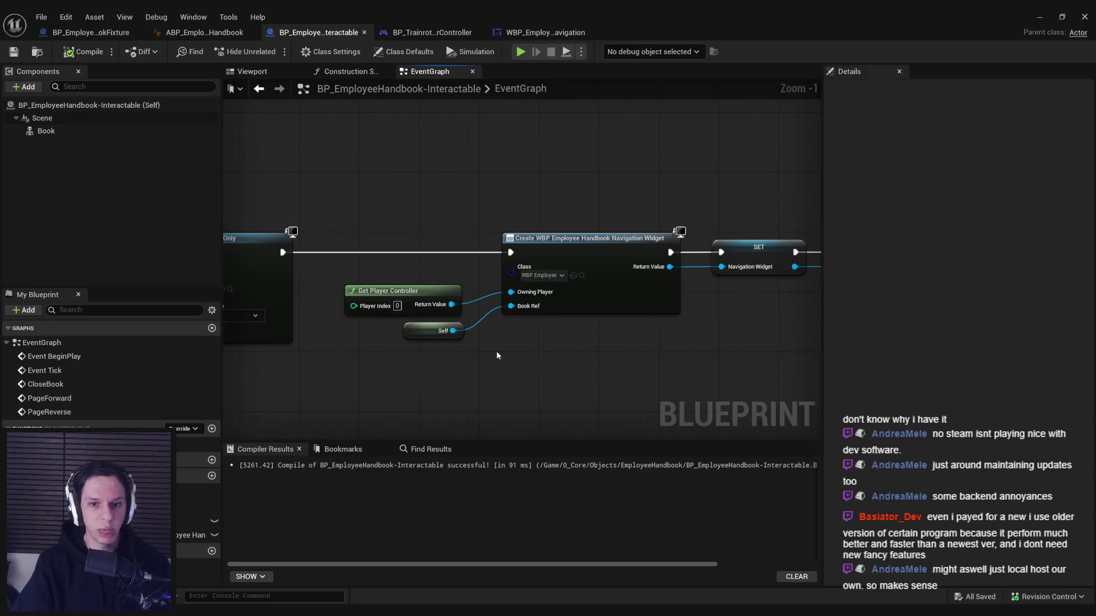
scroll(495, 350, down, 2)
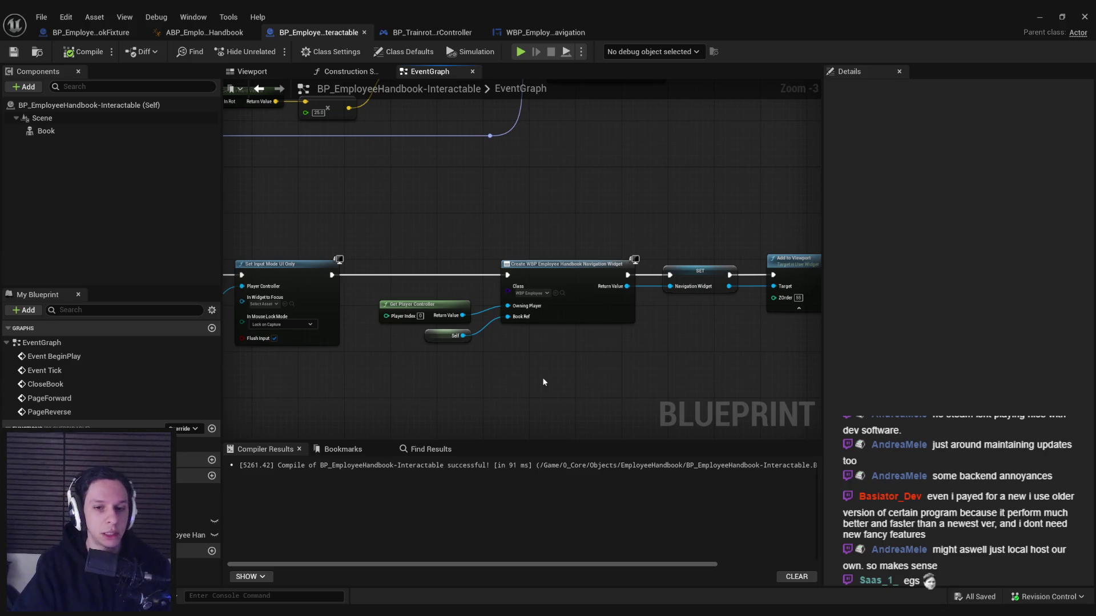
scroll(454, 335, down, 1)
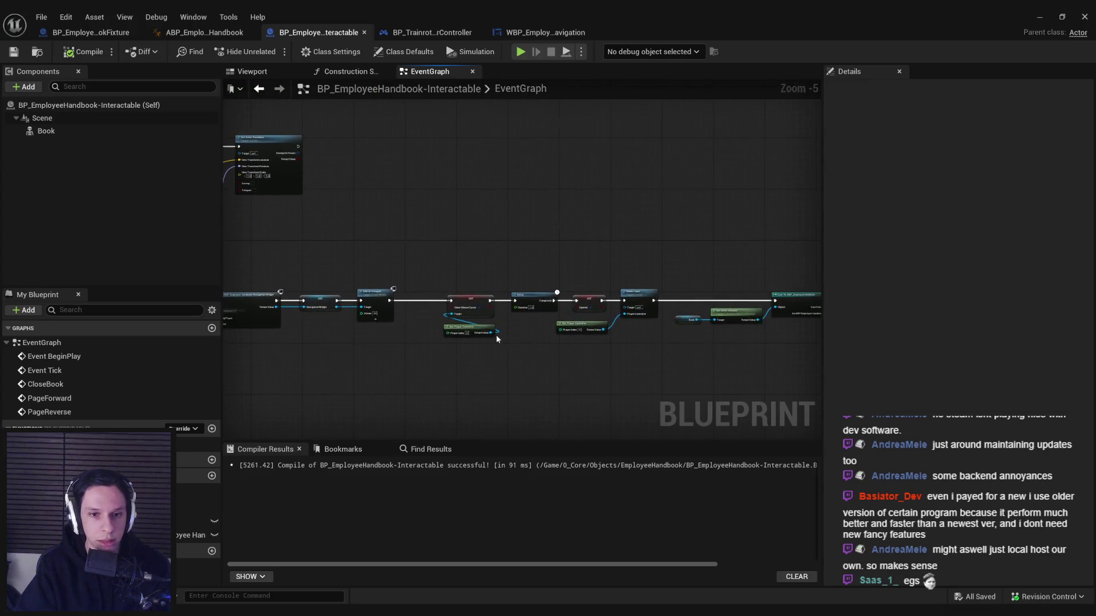
drag(496, 337, 409, 324)
scroll(489, 357, down, 2)
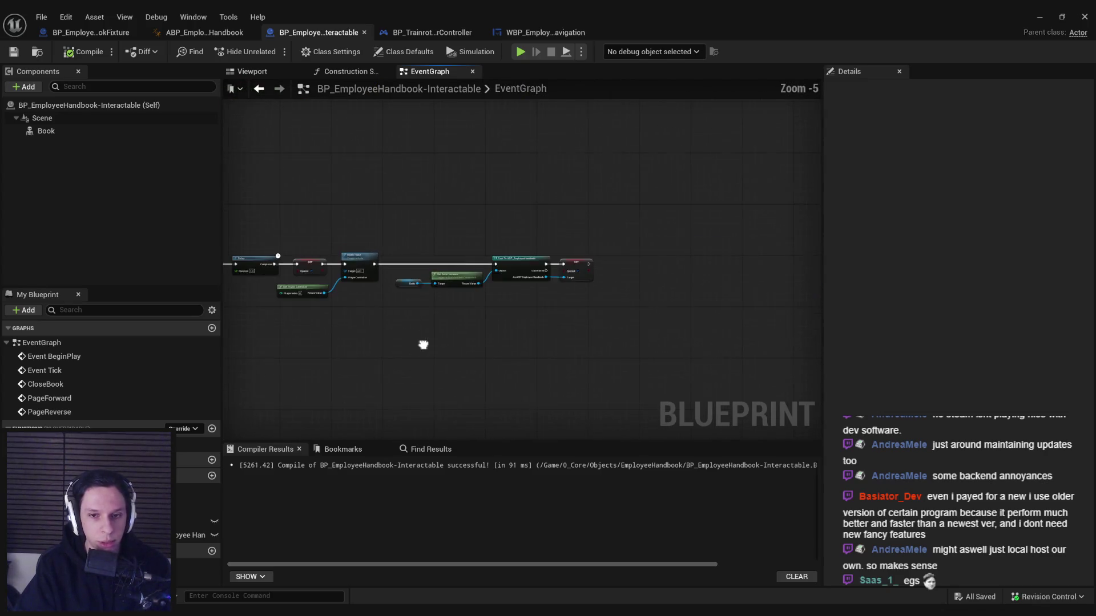
scroll(577, 267, up, 4)
drag(577, 268, 571, 114)
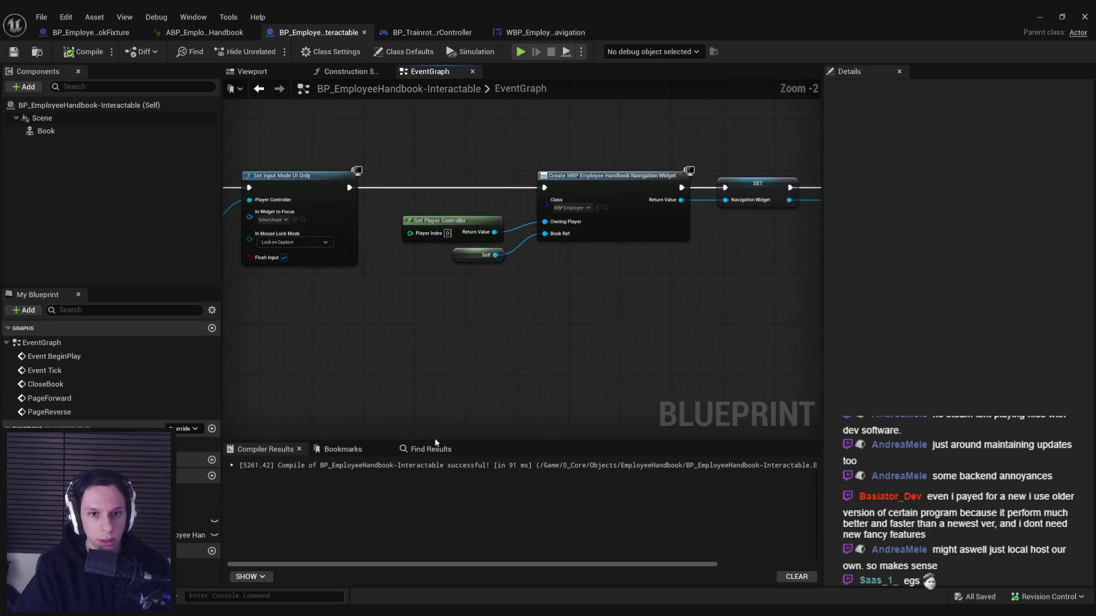
scroll(447, 361, down, 2)
drag(448, 362, 595, 346)
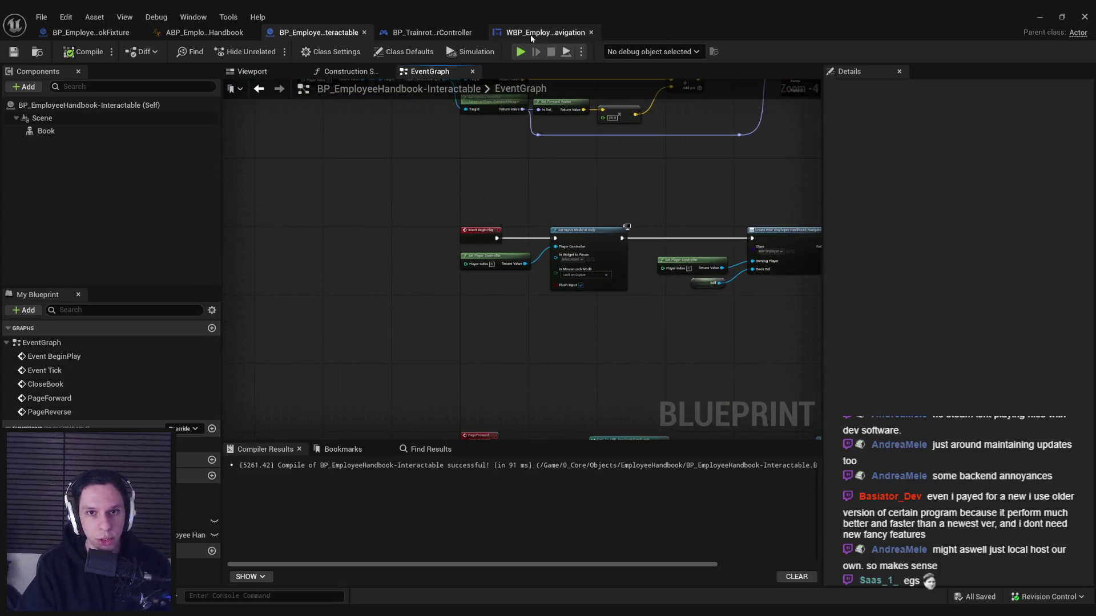
Add an On Clicked event for ForwardPageButton in the navigation widget and save
click(545, 33)
click(1000, 51)
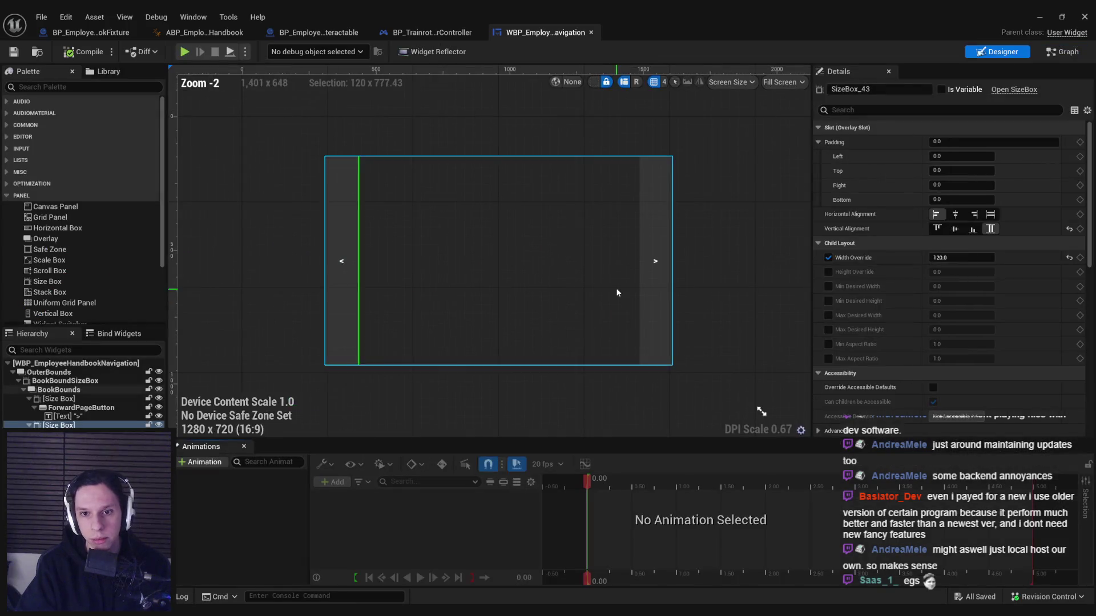
click(656, 269)
drag(1090, 211, 1090, 422)
scroll(917, 368, down, 1)
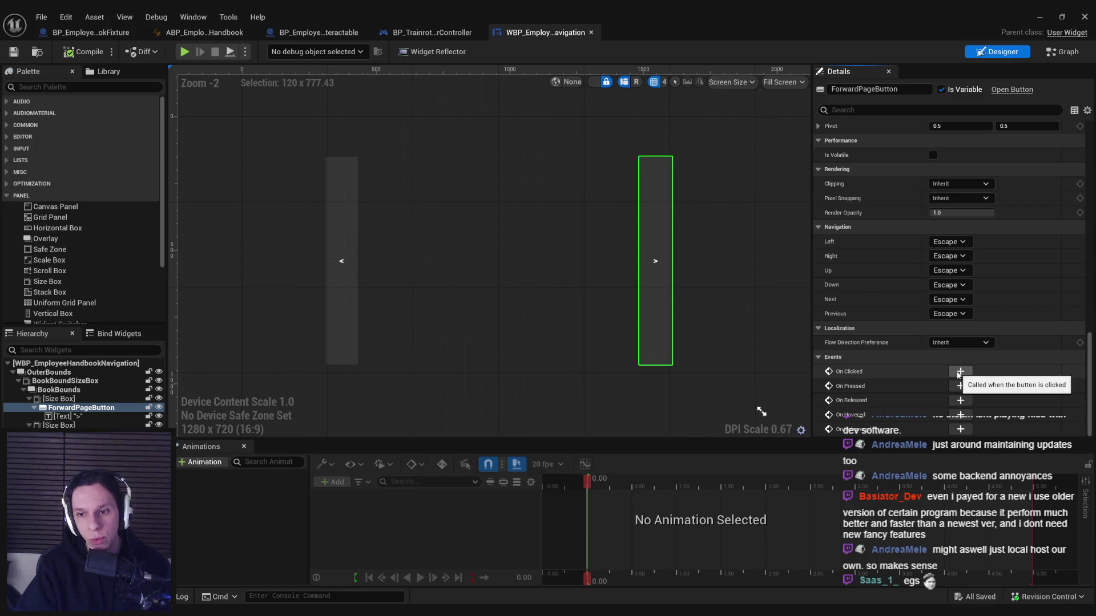
click(960, 372)
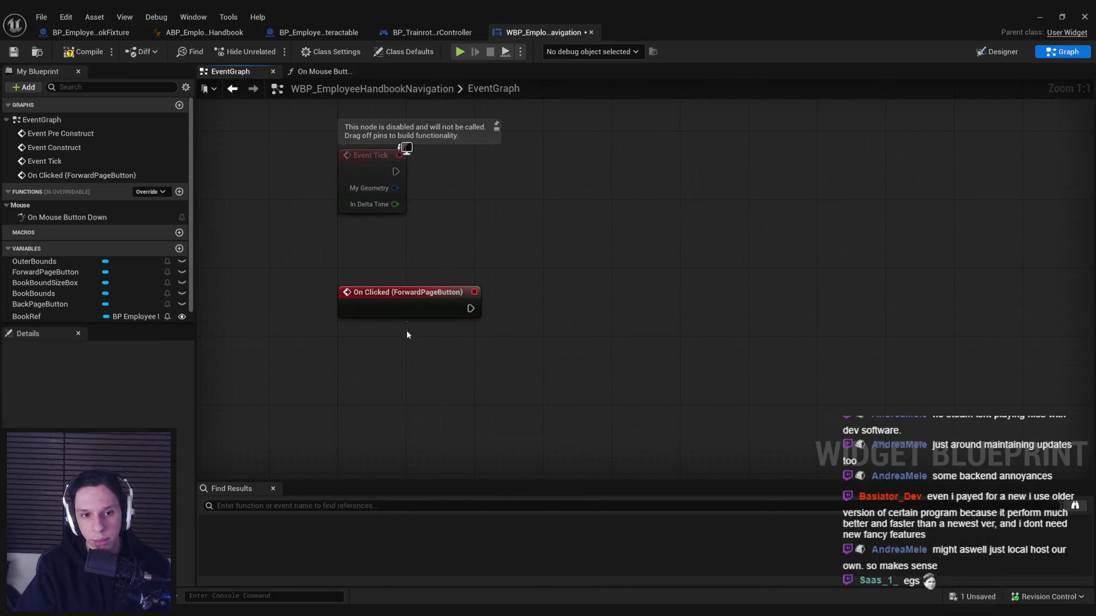
drag(404, 307, 404, 358)
click(85, 51)
click(14, 51)
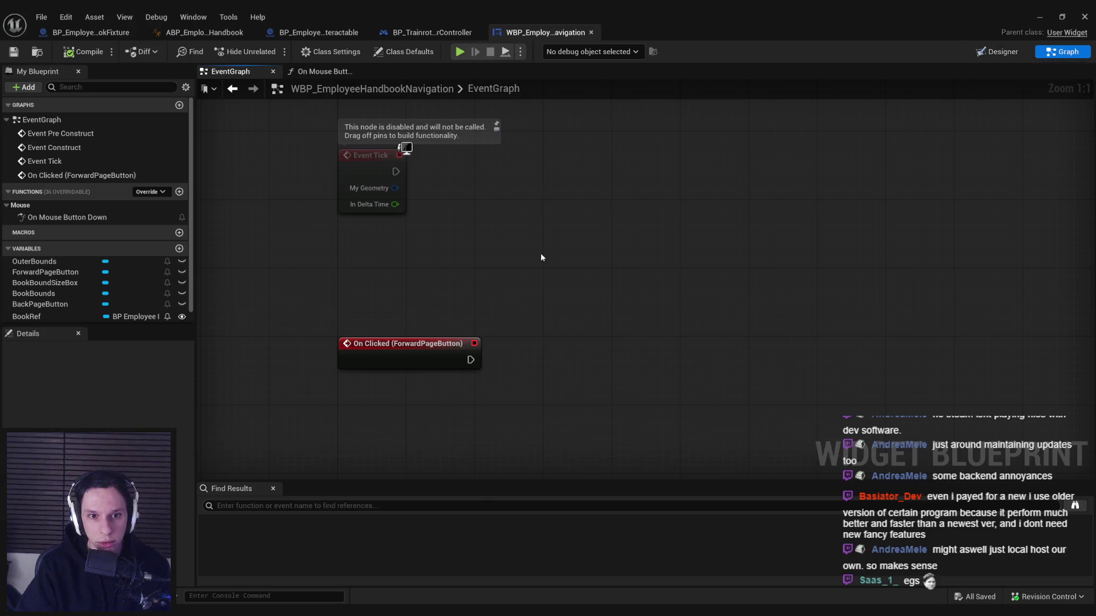
Add a BookRef getter with Page Forward, wired from the forward button's On Clicked event
mouse_move(26, 316)
mouse_down()
mouse_move(454, 438)
mouse_move(434, 412)
mouse_move(522, 384)
mouse_up()
click(468, 426)
text(page)
key(Return)
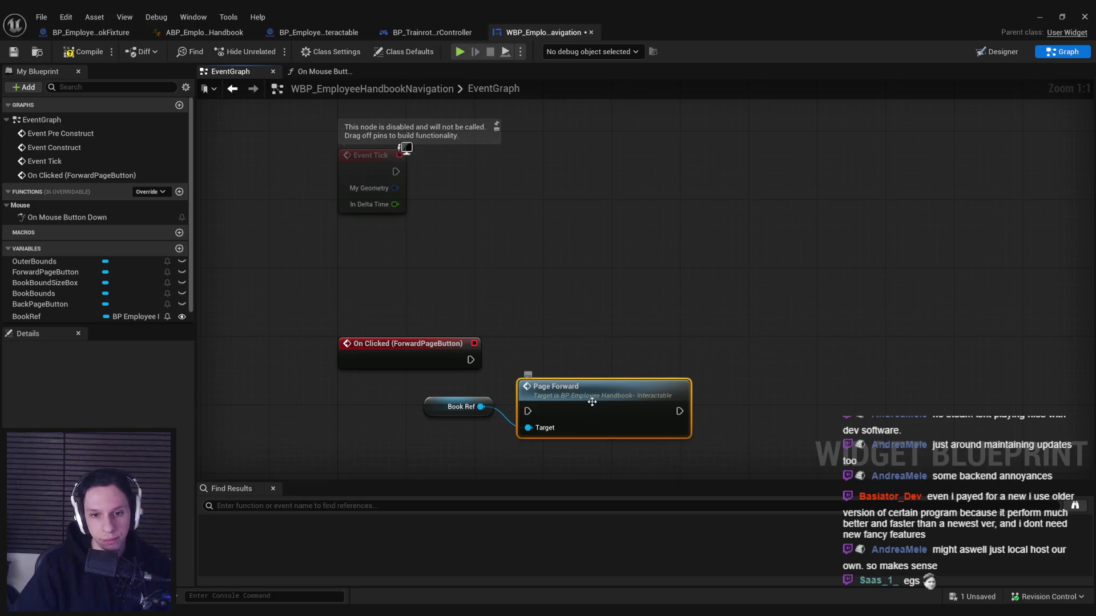
drag(461, 364, 518, 365)
click(702, 257)
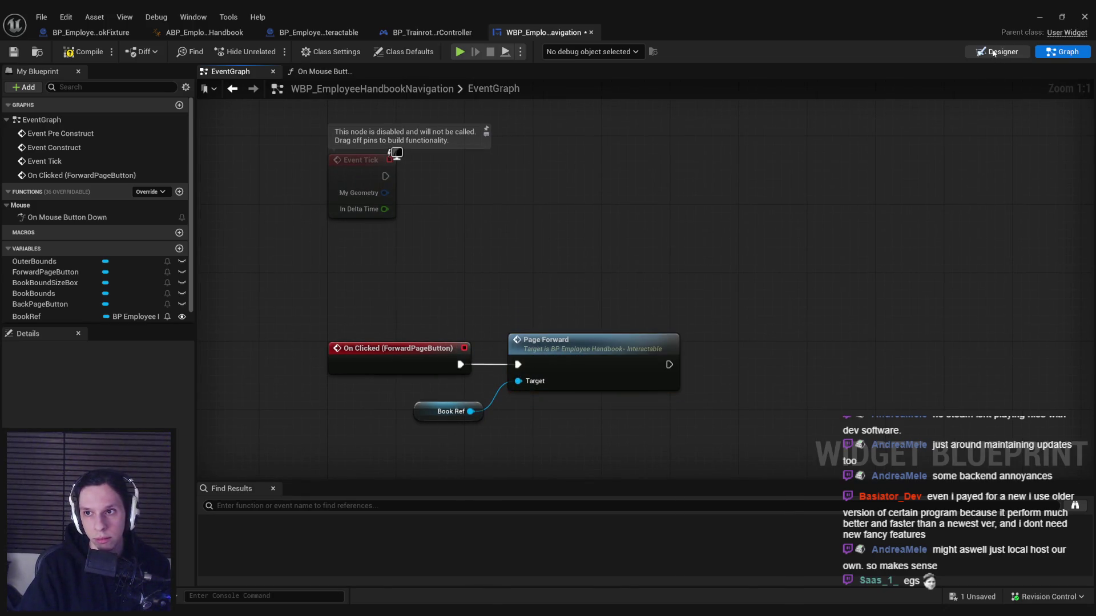
click(998, 51)
click(349, 277)
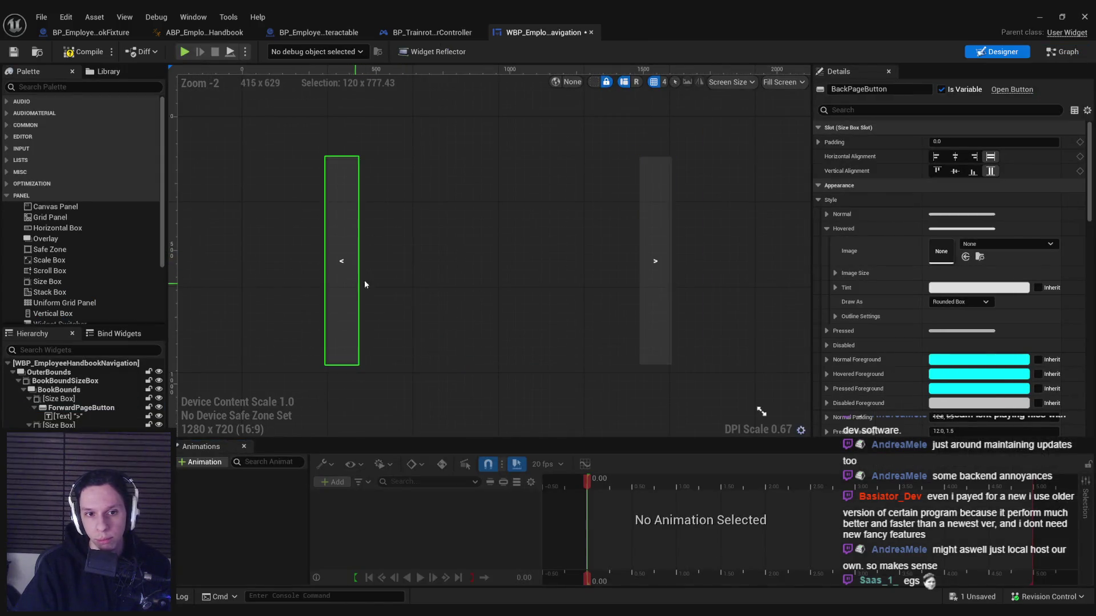
Add an On Clicked event for BackPageButton plus a BookRef getter feeding Page Reverse
drag(1088, 177, 1088, 388)
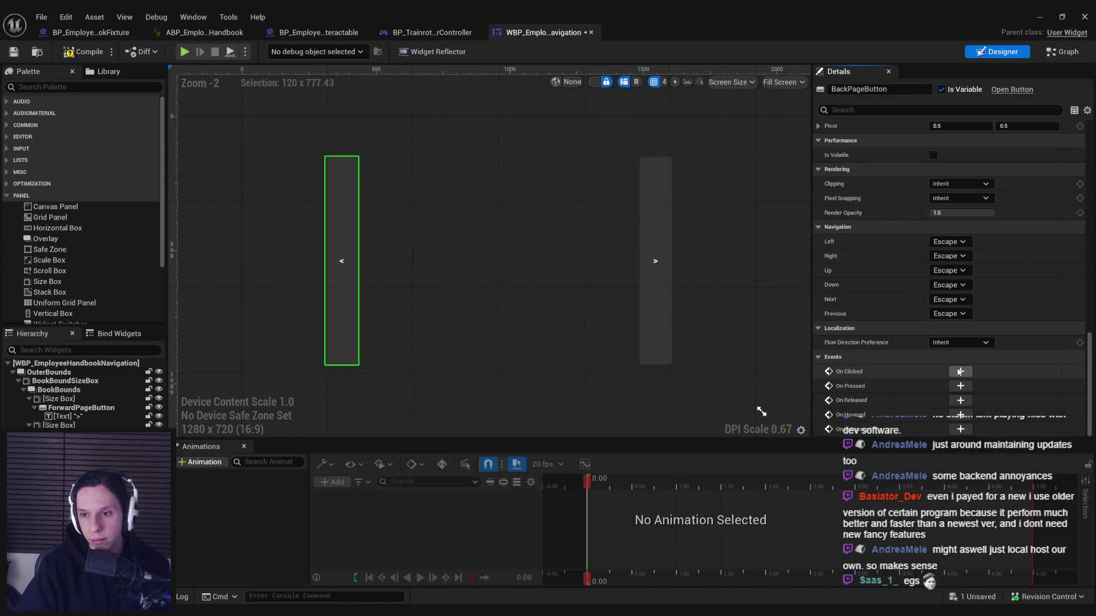
click(960, 372)
drag(453, 392, 498, 391)
text(reverse)
click(460, 274)
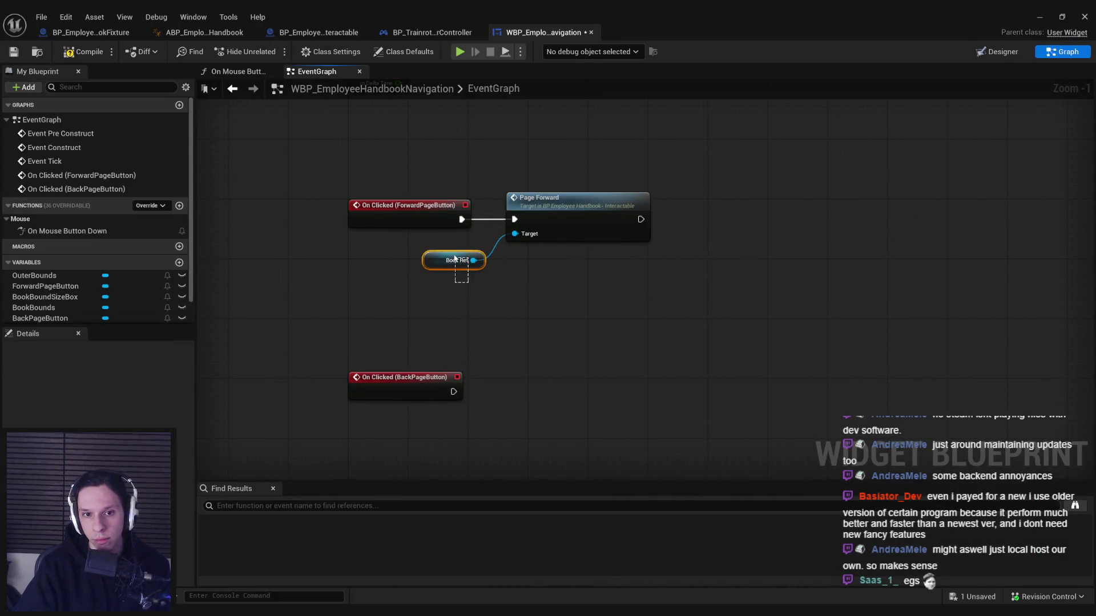
key(ctrl+v)
mouse_move(450, 432)
mouse_down()
mouse_move(507, 416)
mouse_move(522, 366)
mouse_move(468, 399)
mouse_move(453, 392)
mouse_up()
text(reverse)
key(Return)
Align the back-button nodes, then save and compile the navigation widget blueprint
drag(456, 465, 429, 341)
drag(365, 182, 470, 279)
key(shift+d)
drag(419, 208, 413, 208)
click(436, 296)
key(ctrl+s)
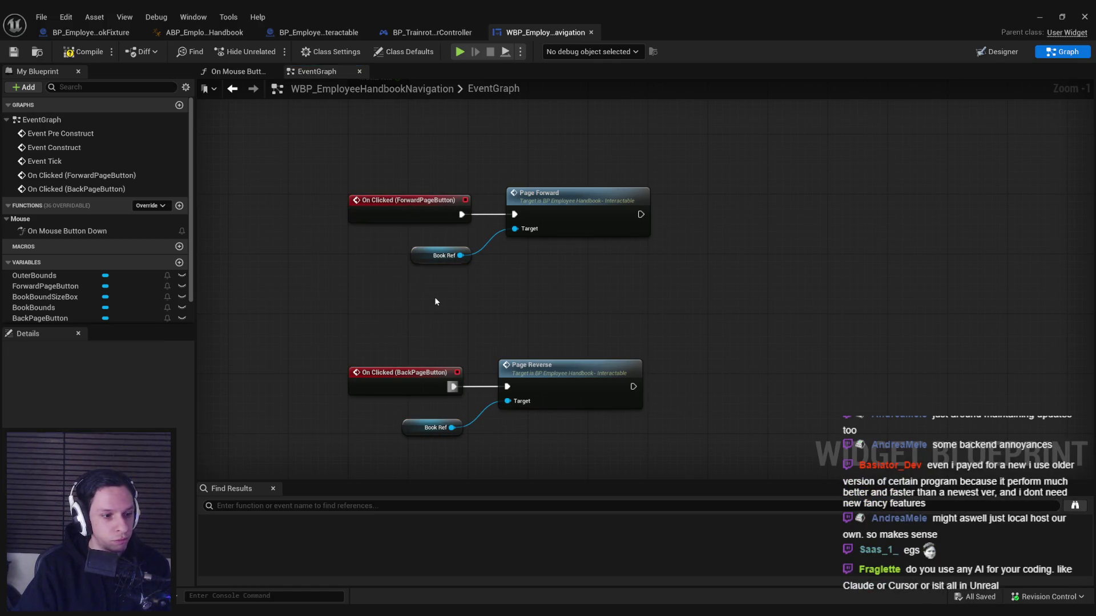
drag(435, 302, 524, 264)
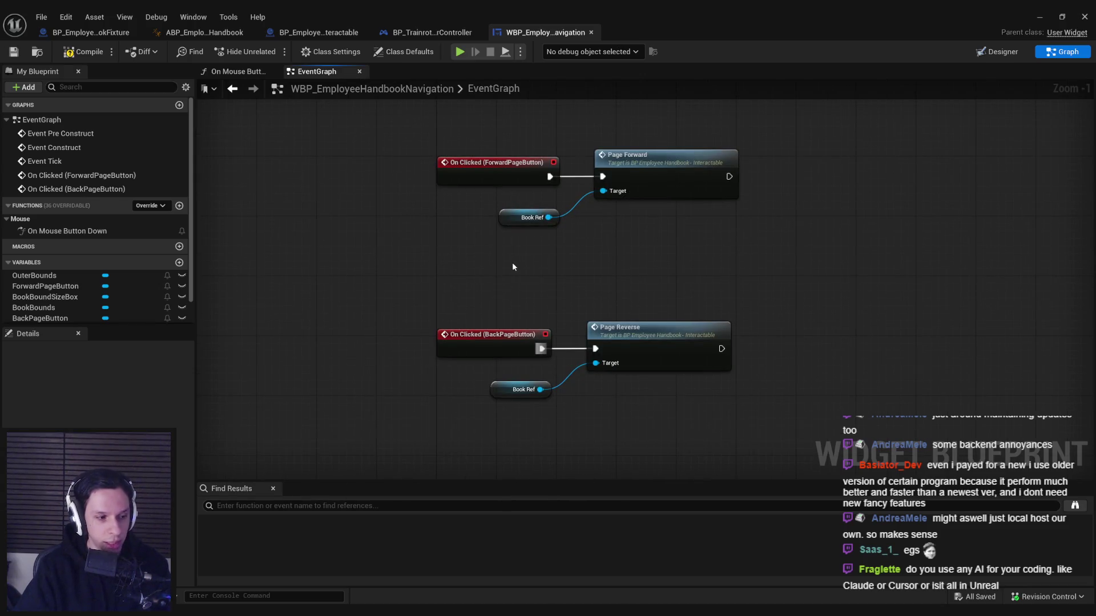
click(83, 52)
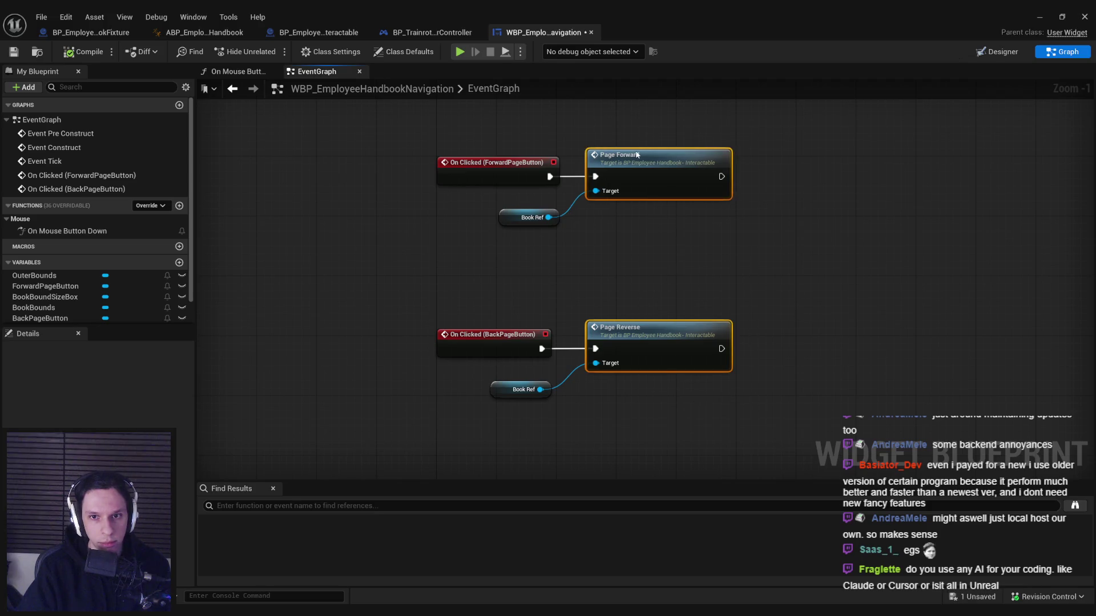
click(1039, 17)
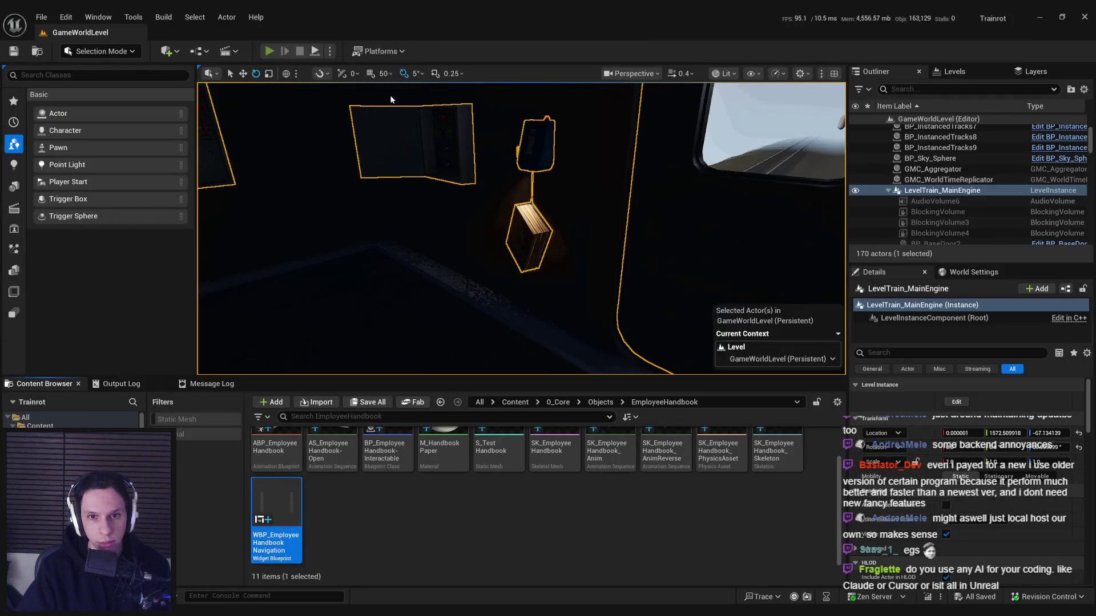
Start Play, go full screen with F11, and open the employee handbook's cover
click(268, 51)
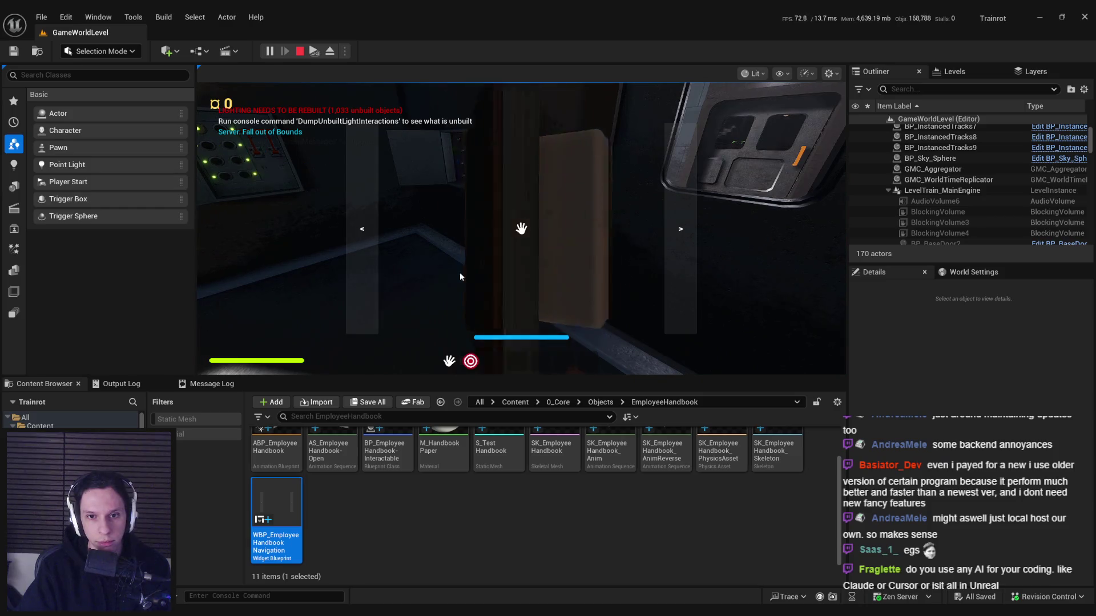
click(486, 268)
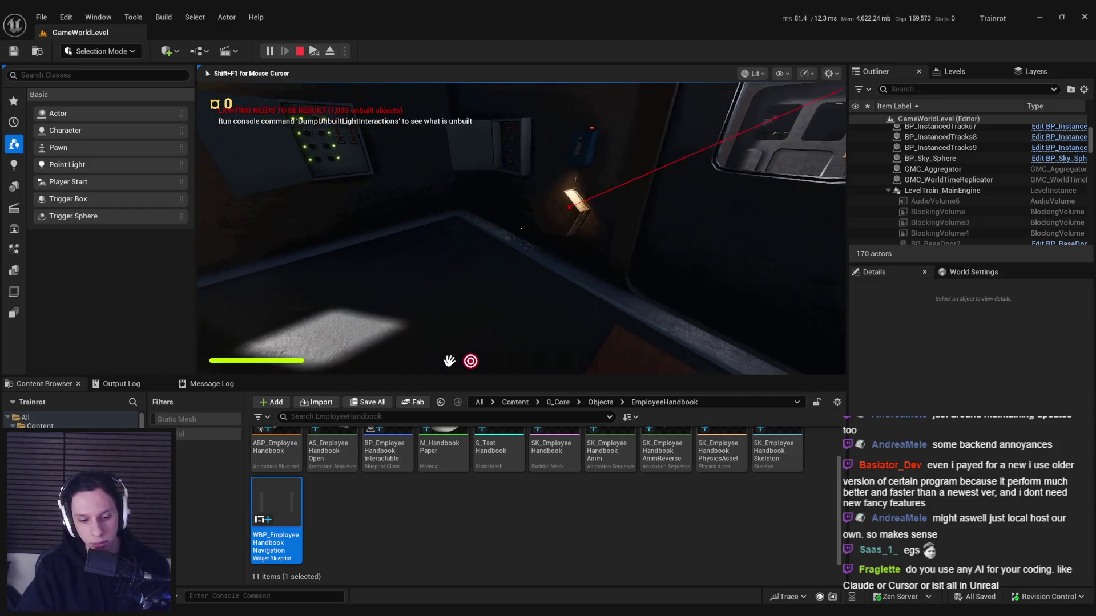
key(F11)
click(548, 308)
click(861, 314)
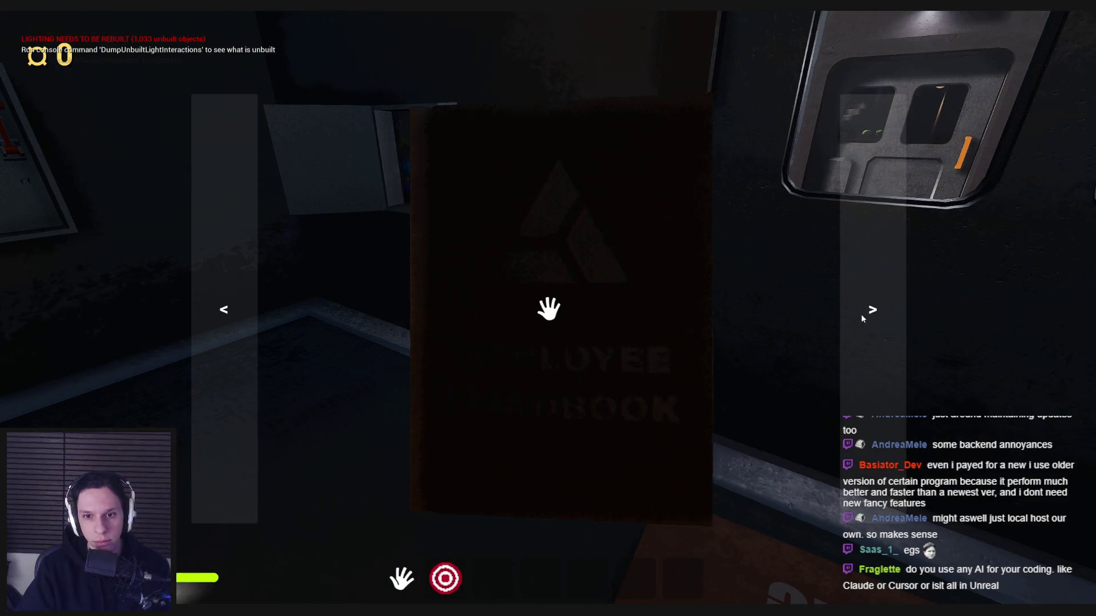
Flip three pages forward, four back, one forward again, then stop Play with Esc
click(862, 315)
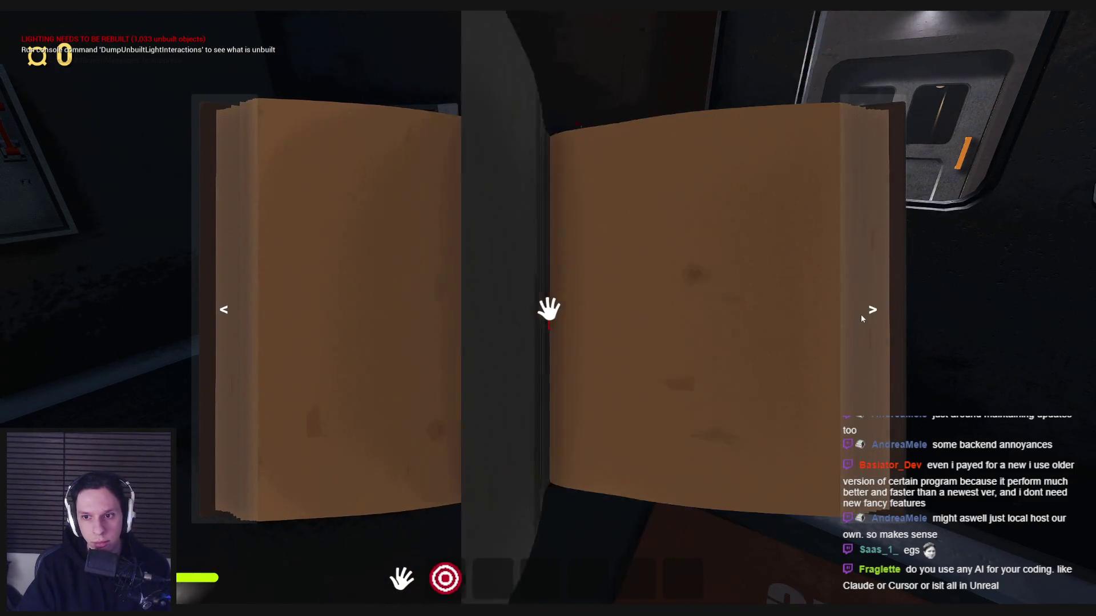
click(861, 315)
click(862, 314)
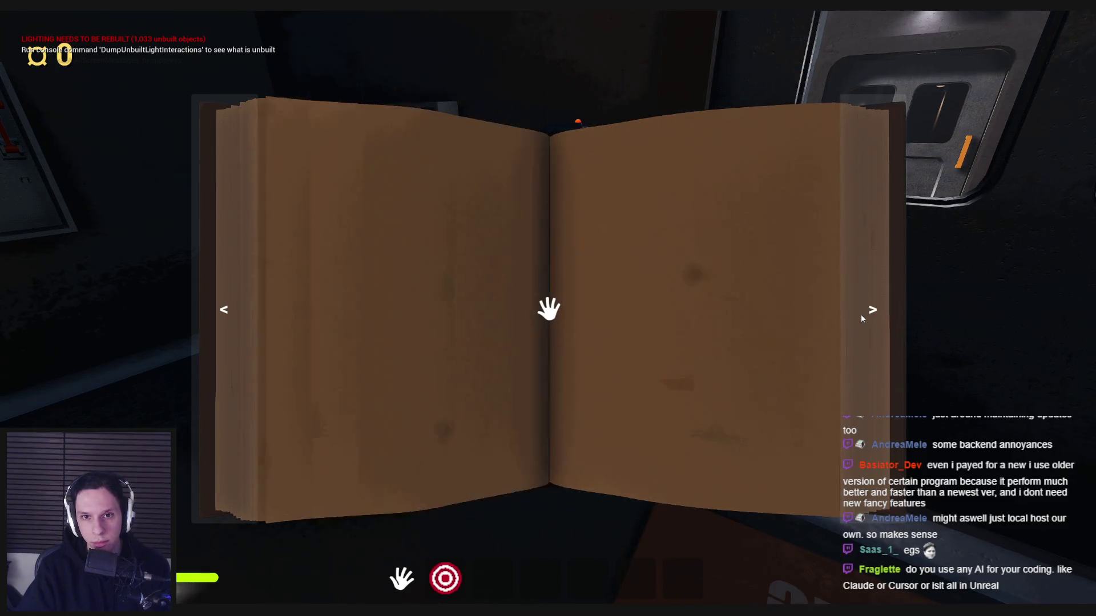
click(247, 314)
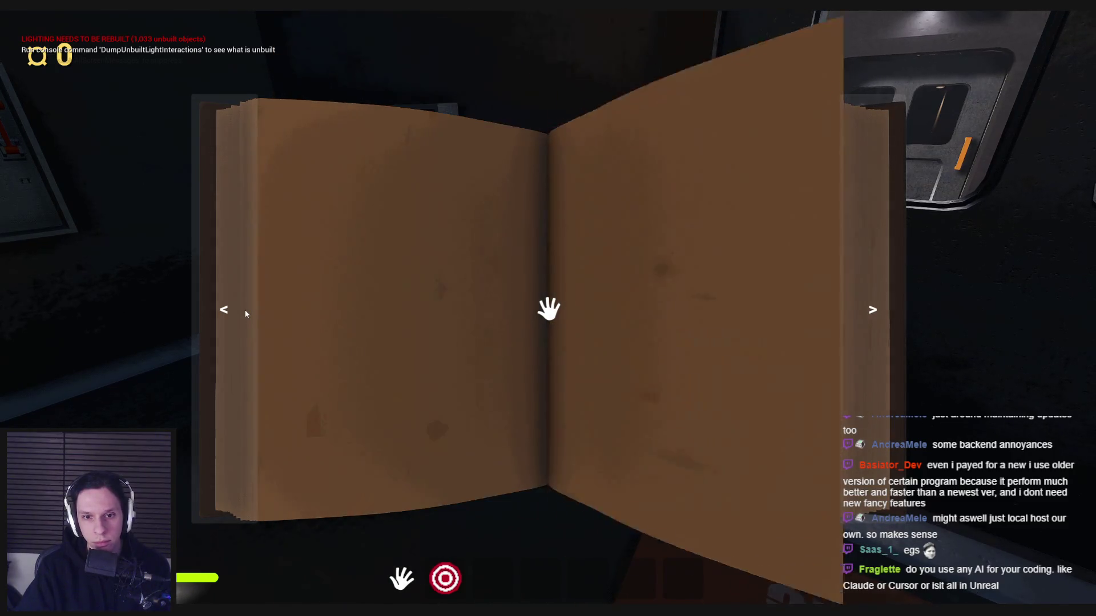
click(246, 313)
click(244, 313)
click(244, 313)
click(834, 330)
key(Escape)
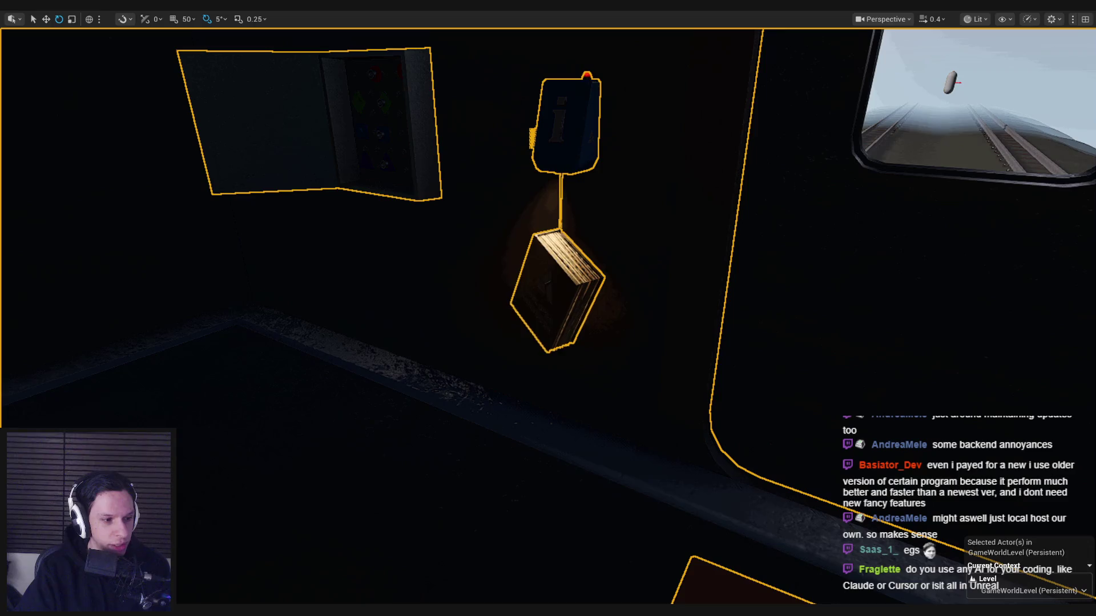
mouse_move(364, 385)
mouse_down()
mouse_move(97, 376)
mouse_move(78, 454)
mouse_up()
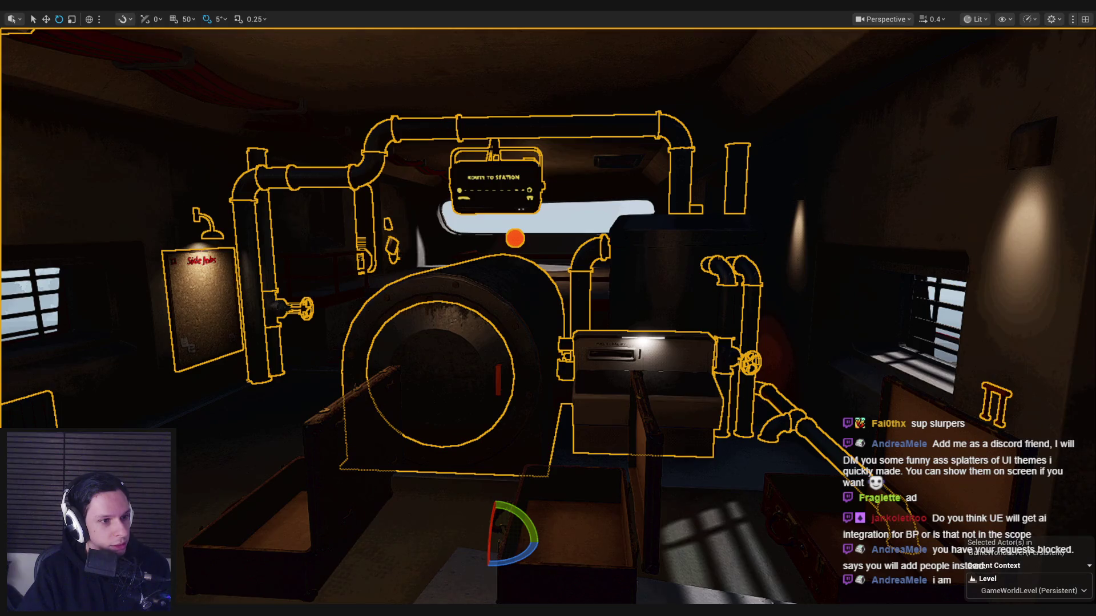
Clear the selection and fly the camera through the carriage toward the two-window door and train cab
scroll(324, 337, down, 3)
key(Escape)
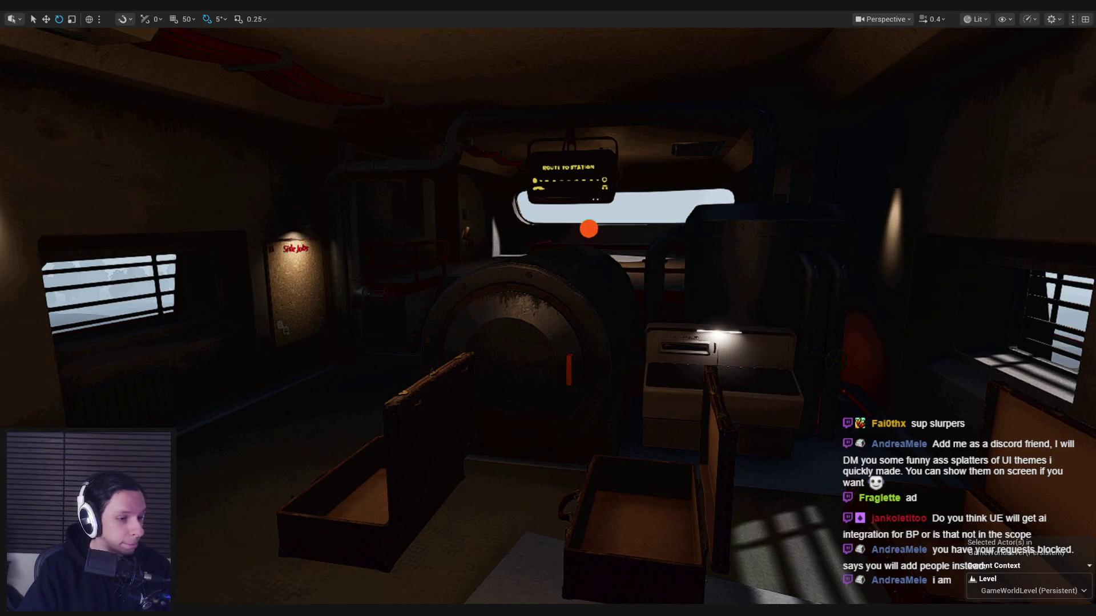
scroll(589, 229, up, 3)
key(w)
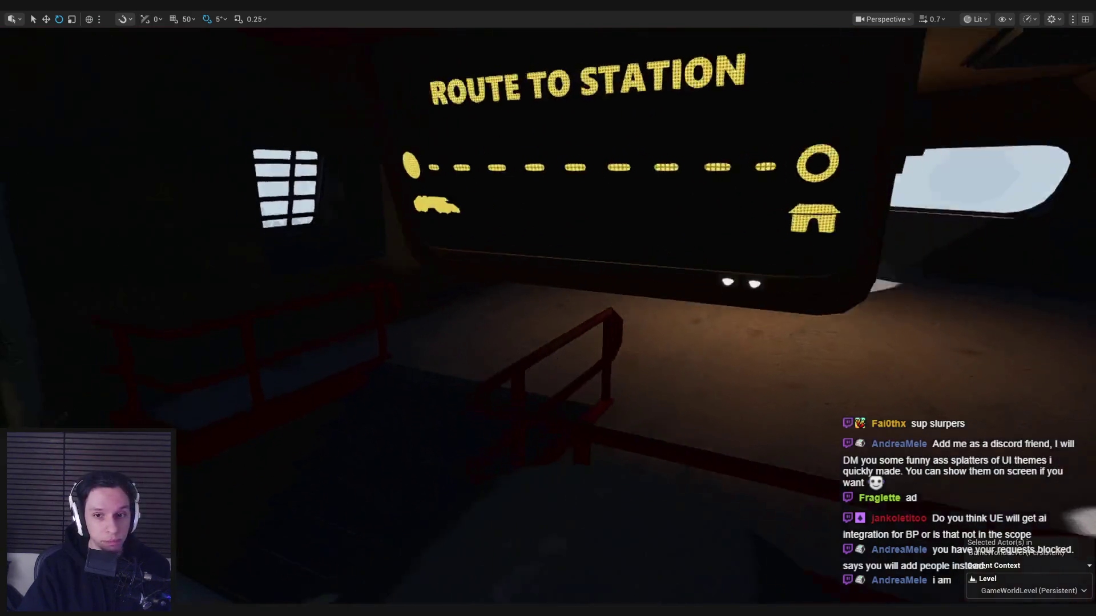
key(w)
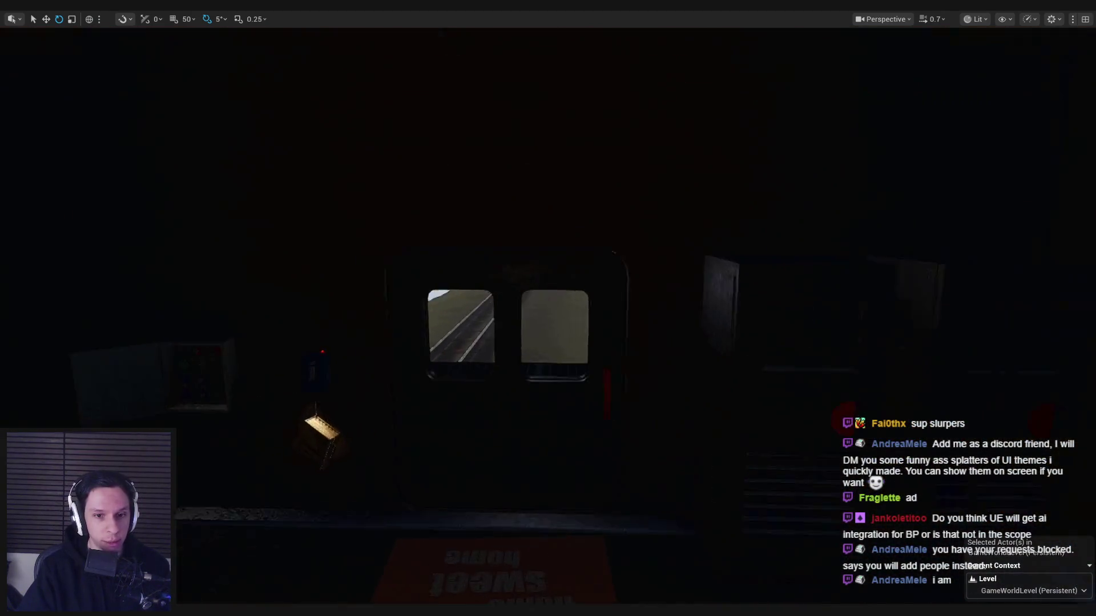
key(s)
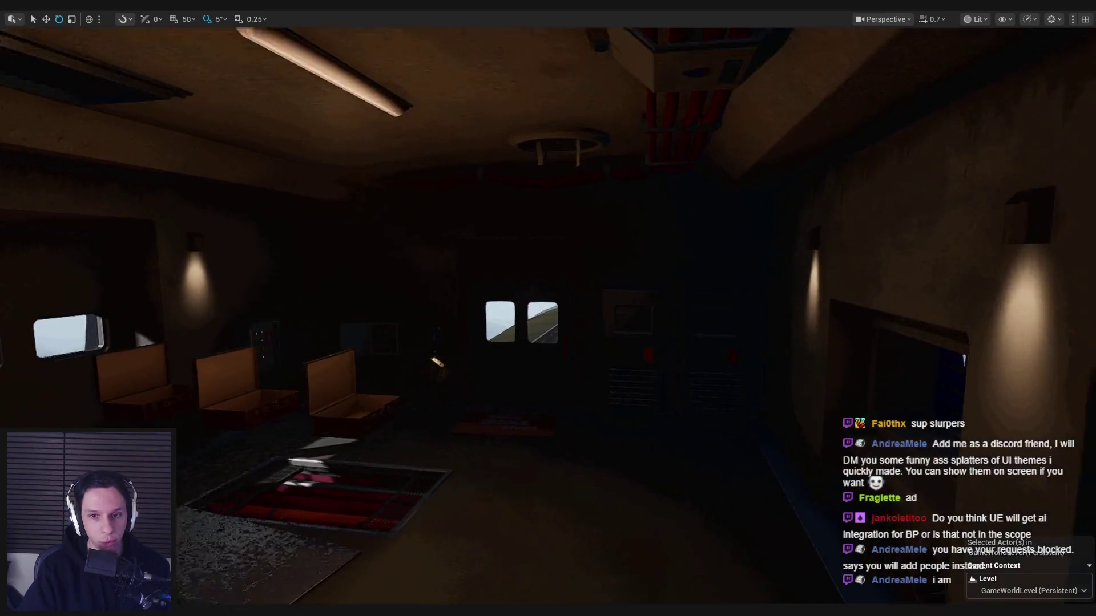
key(w)
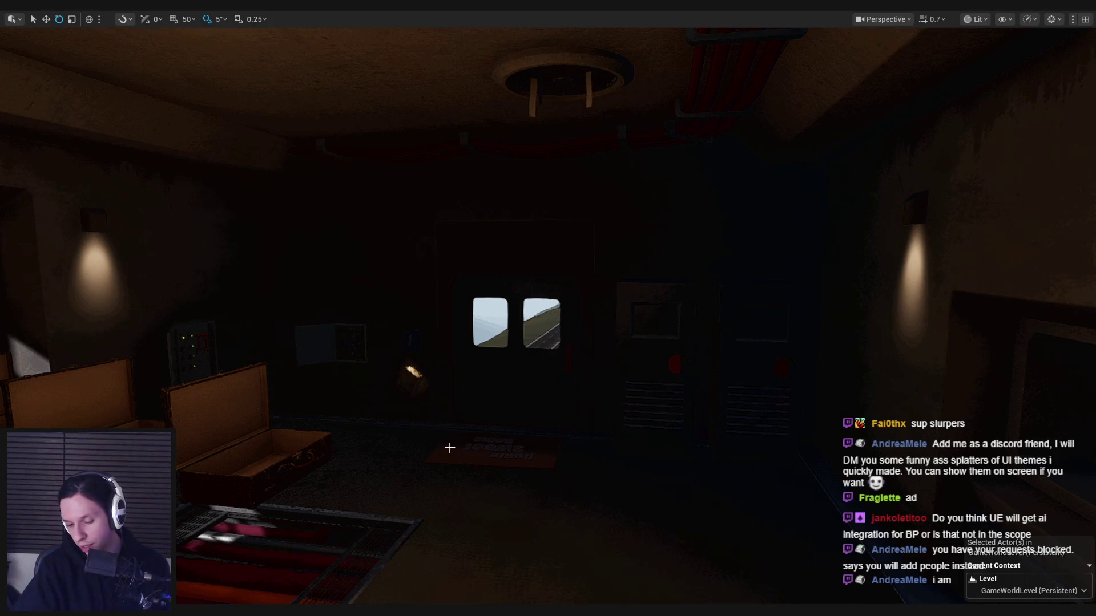
key(w)
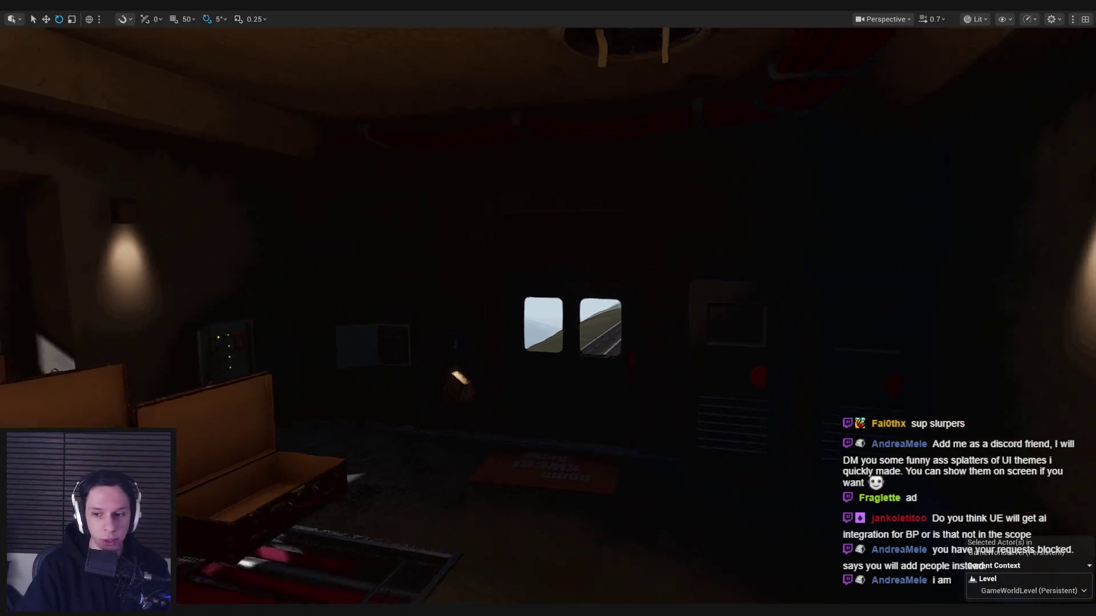
drag(548, 308, 285, 311)
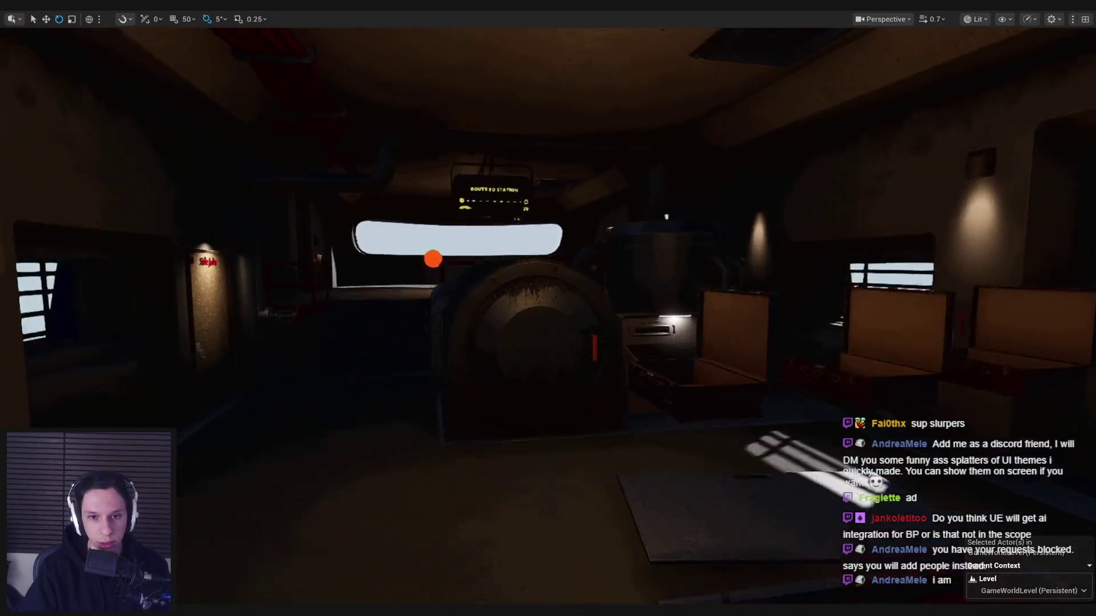
drag(548, 308, 343, 309)
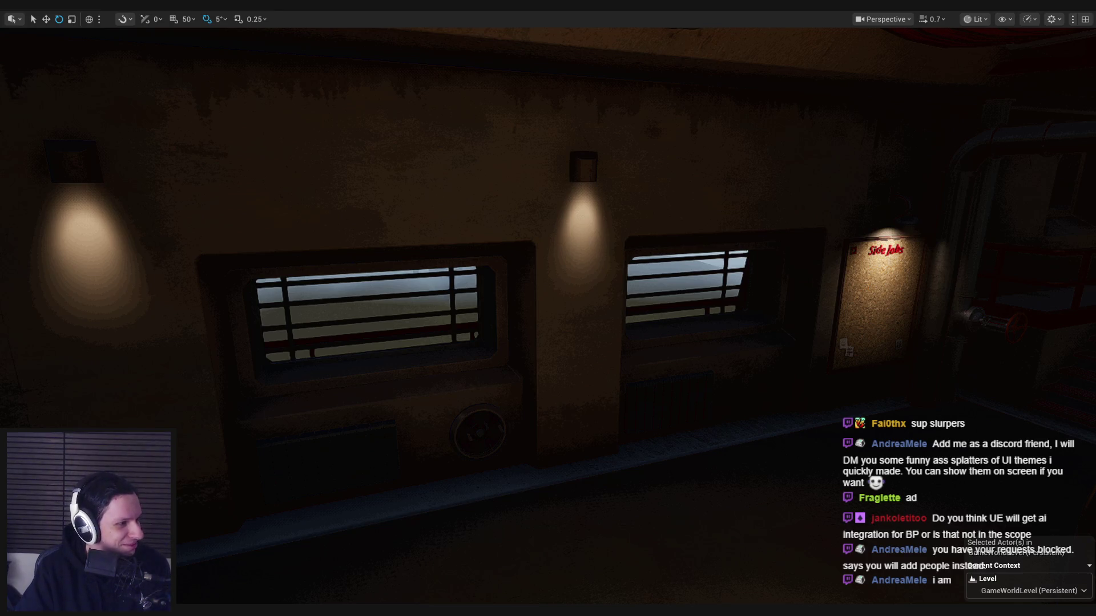
key(w)
mouse_move(298, 321)
mouse_down()
mouse_move(513, 269)
mouse_move(502, 239)
mouse_move(491, 269)
mouse_move(514, 252)
mouse_move(560, 268)
mouse_move(545, 288)
mouse_move(480, 308)
mouse_move(326, 311)
mouse_move(363, 488)
mouse_move(466, 489)
mouse_up()
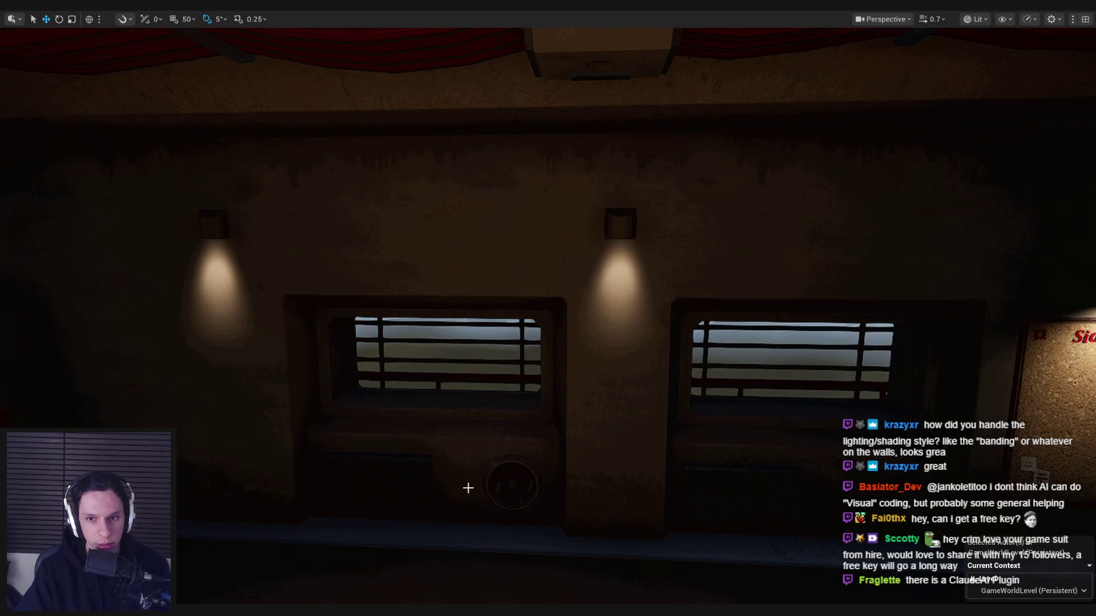
Exit full screen, browse to Content > 3_MaterialLibrary > PostProcess, and open PP_Posterize
key(F11)
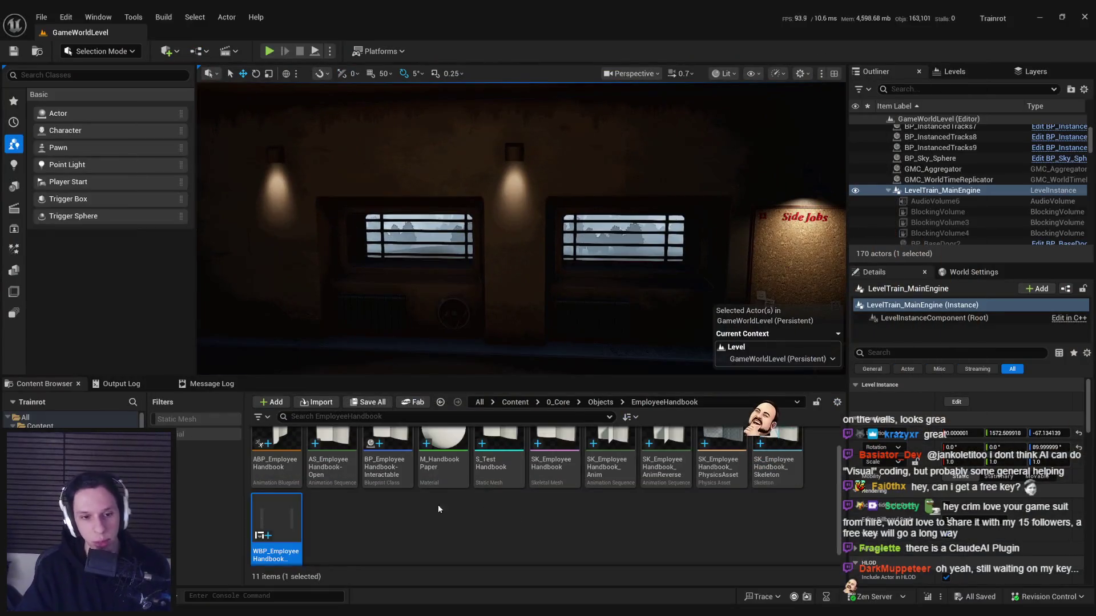
click(515, 402)
click(444, 464)
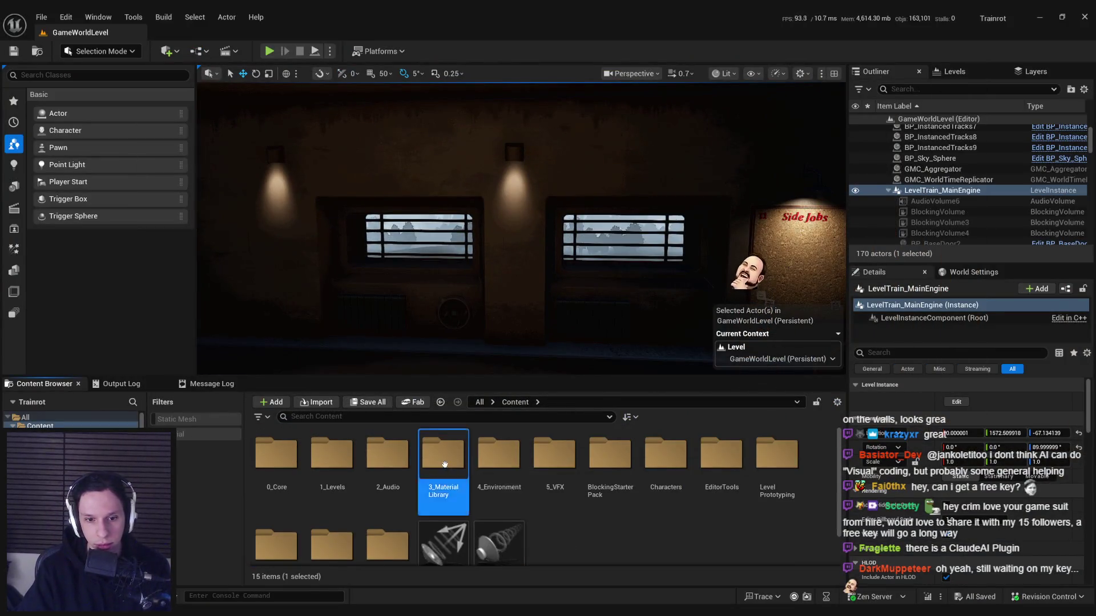
double_click(444, 464)
double_click(332, 456)
double_click(389, 456)
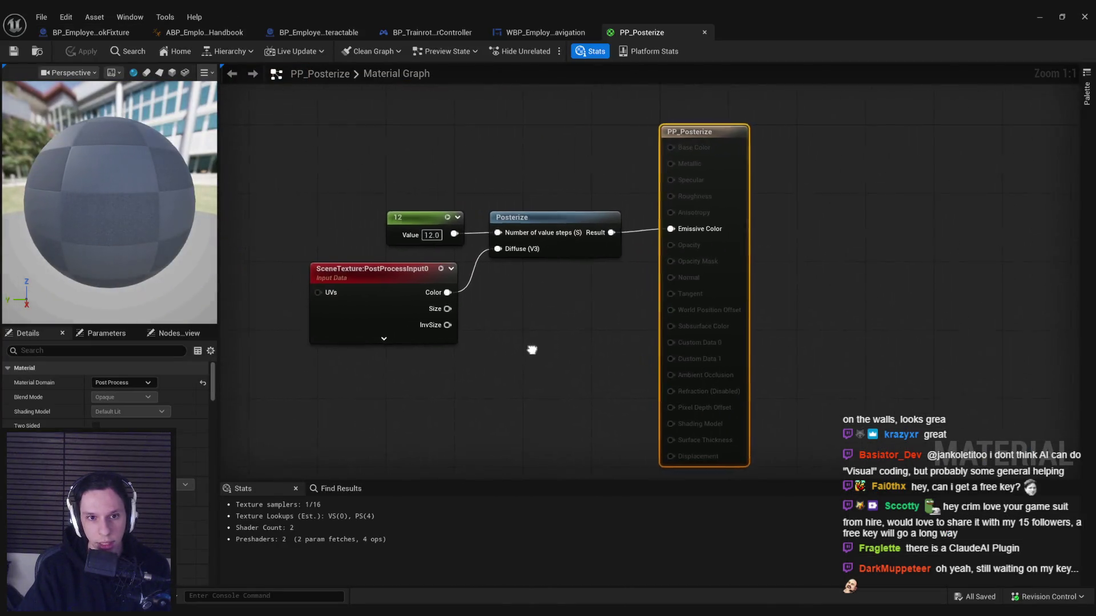
Inspect the Posterize node's settings, then close the Posterize graph and PP_Posterize material
click(548, 234)
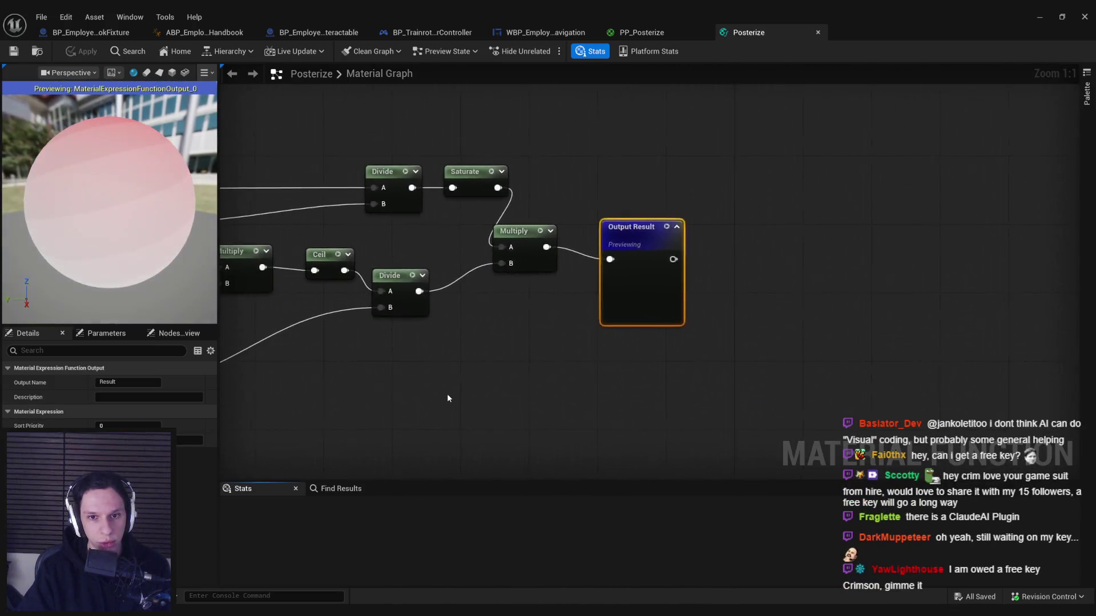
middle_click(757, 35)
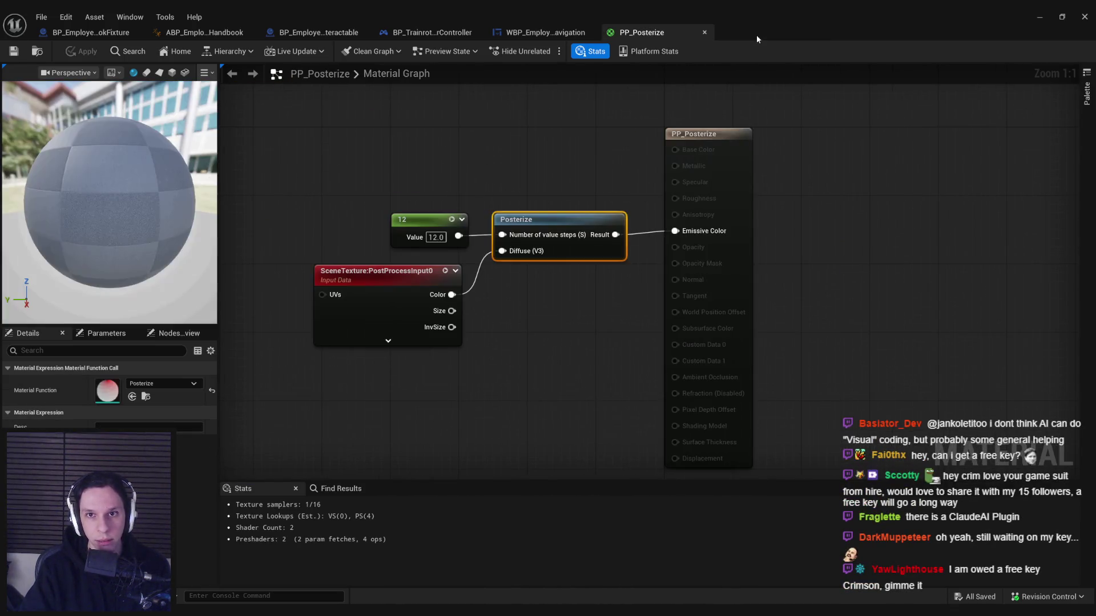
click(553, 197)
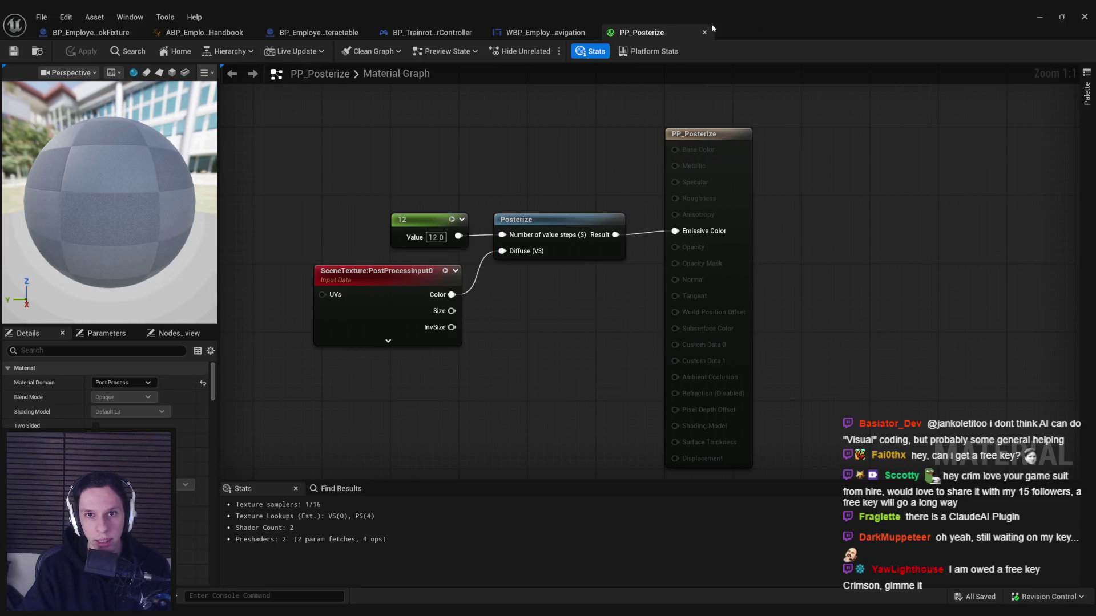
click(705, 32)
click(1039, 17)
drag(197, 305, 394, 299)
click(637, 503)
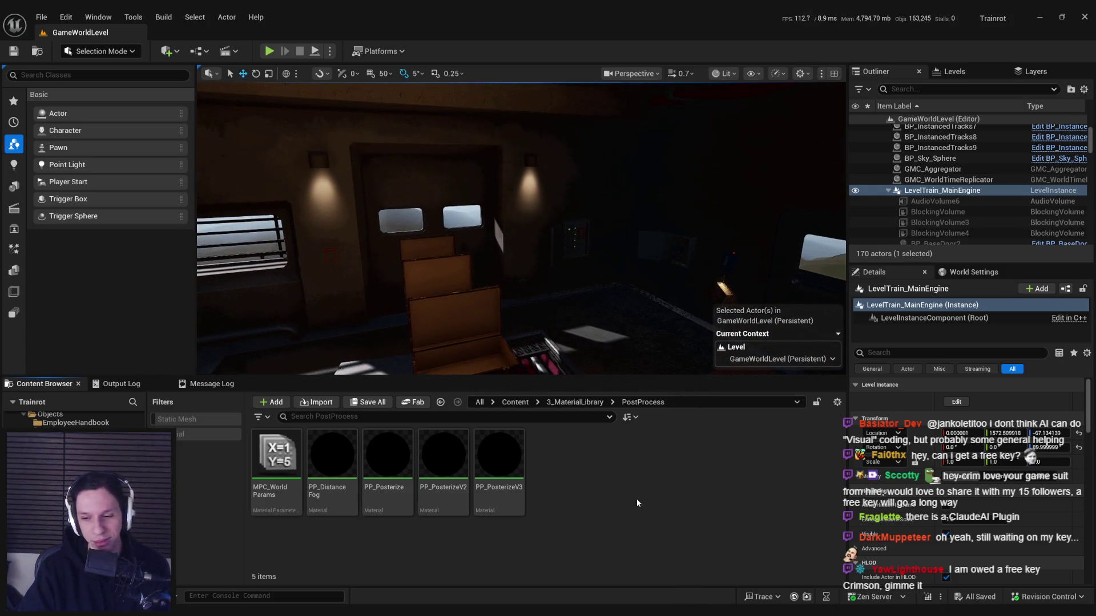
mouse_move(583, 275)
mouse_down()
mouse_move(513, 275)
mouse_move(537, 275)
mouse_up()
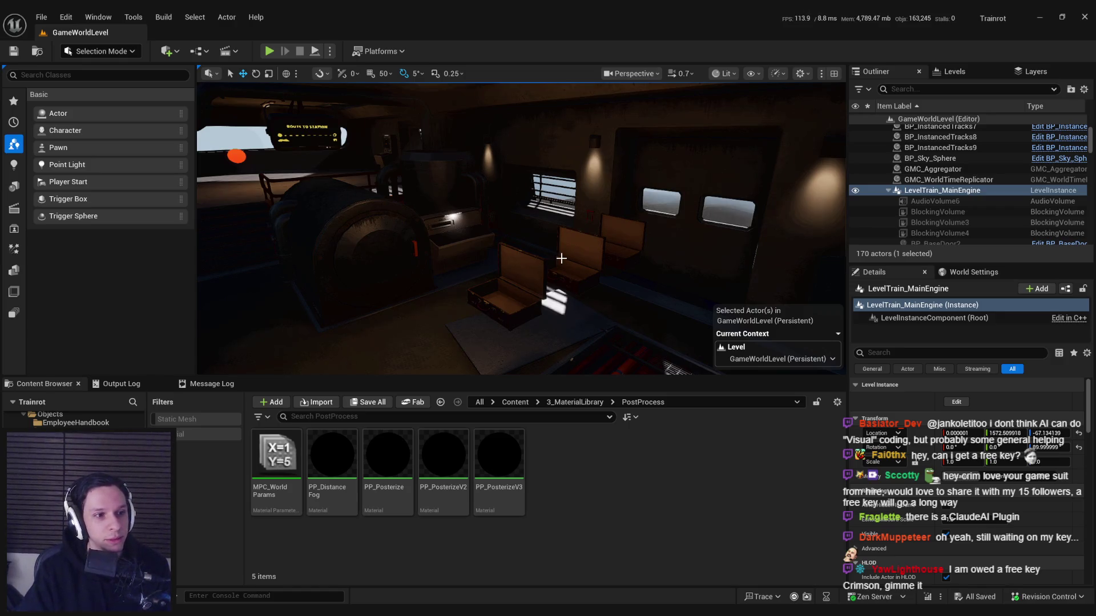
mouse_move(561, 259)
mouse_down()
mouse_move(547, 246)
mouse_move(480, 246)
mouse_move(470, 204)
mouse_move(473, 252)
mouse_move(470, 212)
mouse_move(541, 289)
mouse_move(533, 274)
mouse_up()
drag(526, 332, 510, 323)
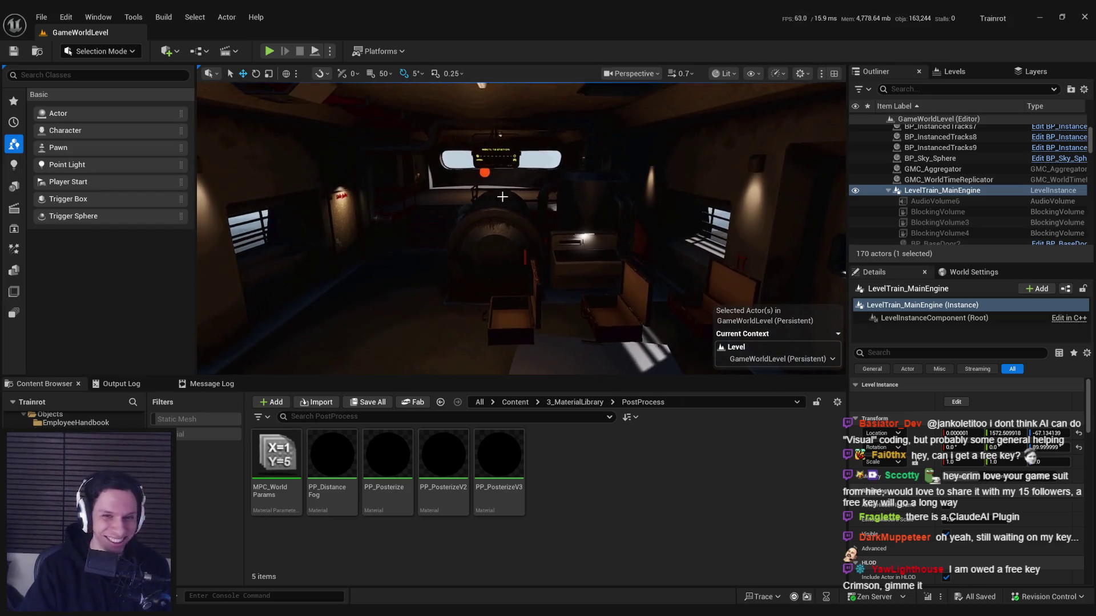
click(269, 51)
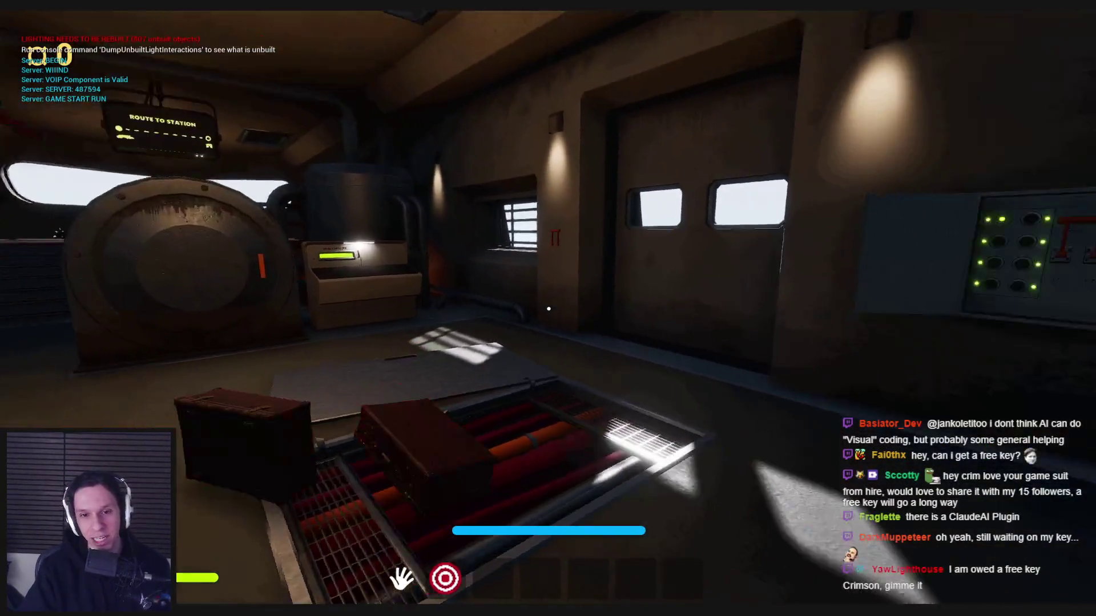
Turn a handbook page, close it by clicking outside, then reopen it past the cover
key(e)
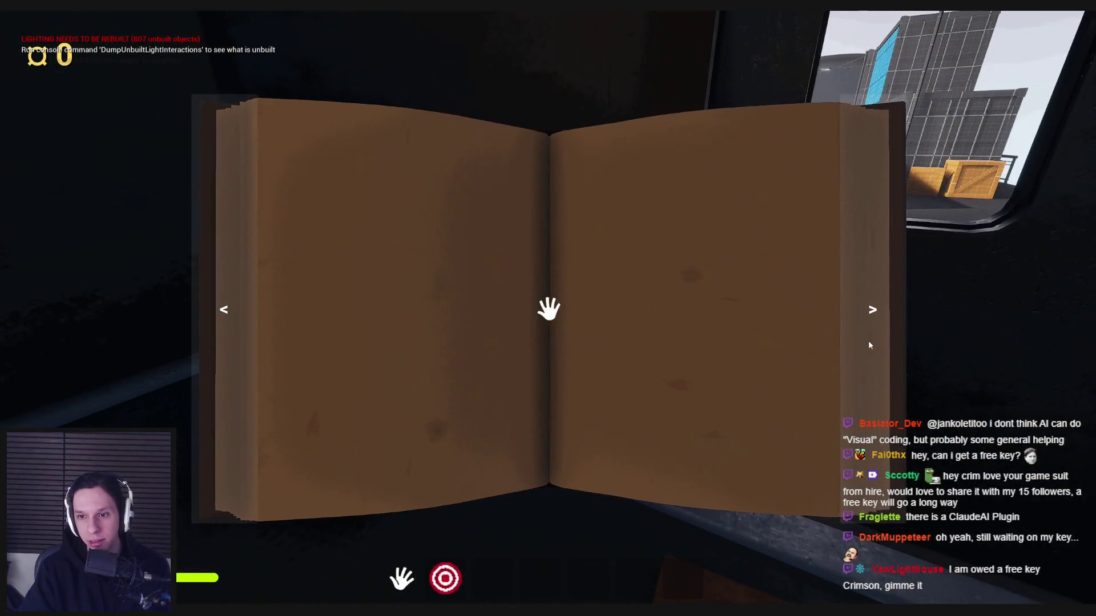
click(869, 344)
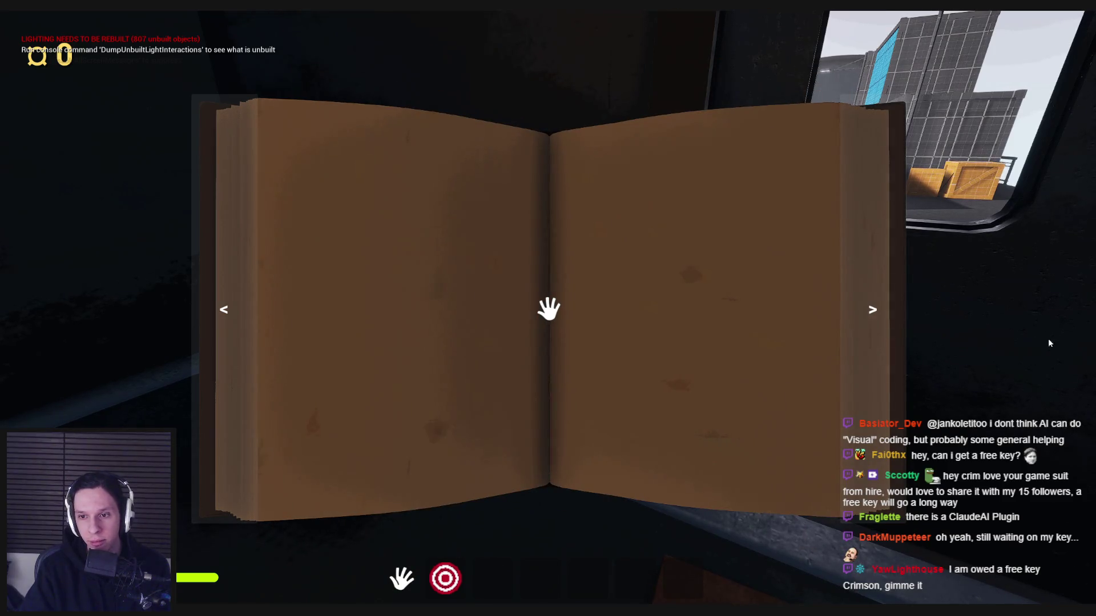
click(545, 306)
click(548, 309)
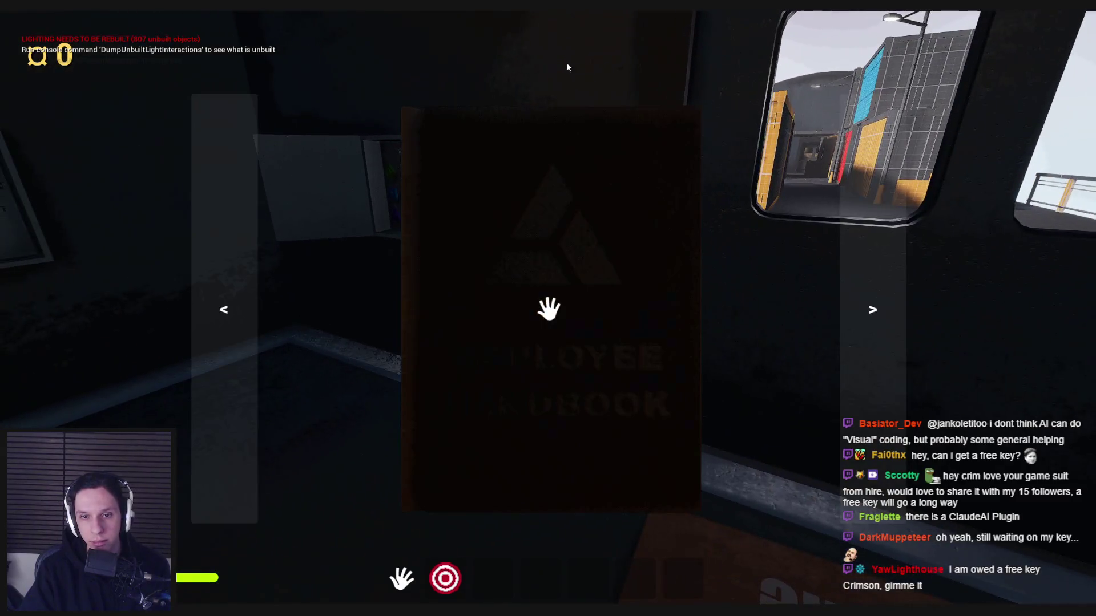
click(875, 309)
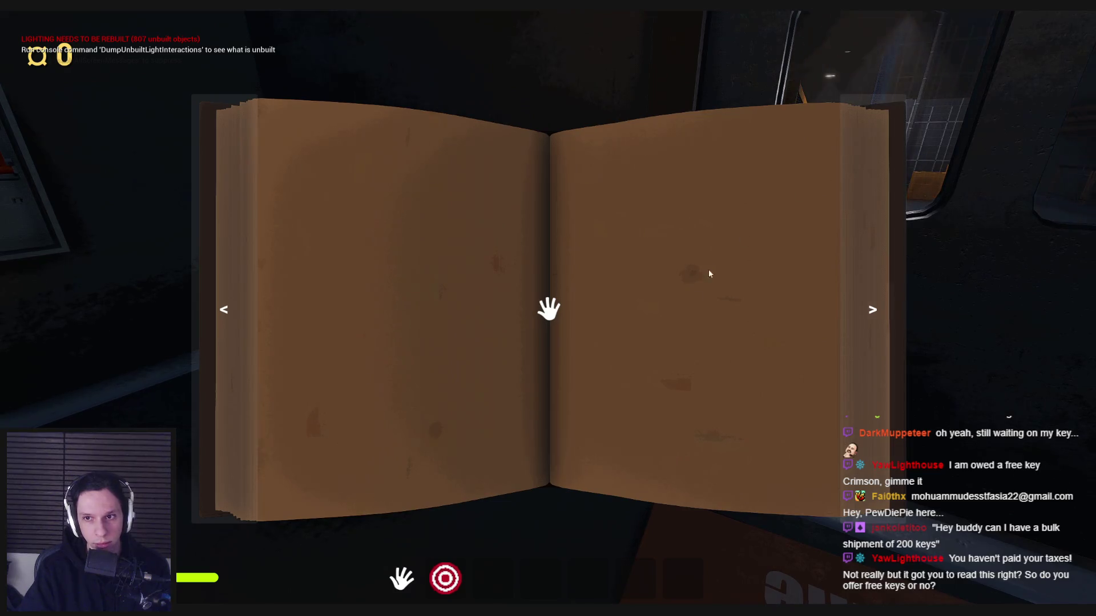
Flip the handbook between cover and first spread with Left/Right keys, then turn a page with >
key(Left)
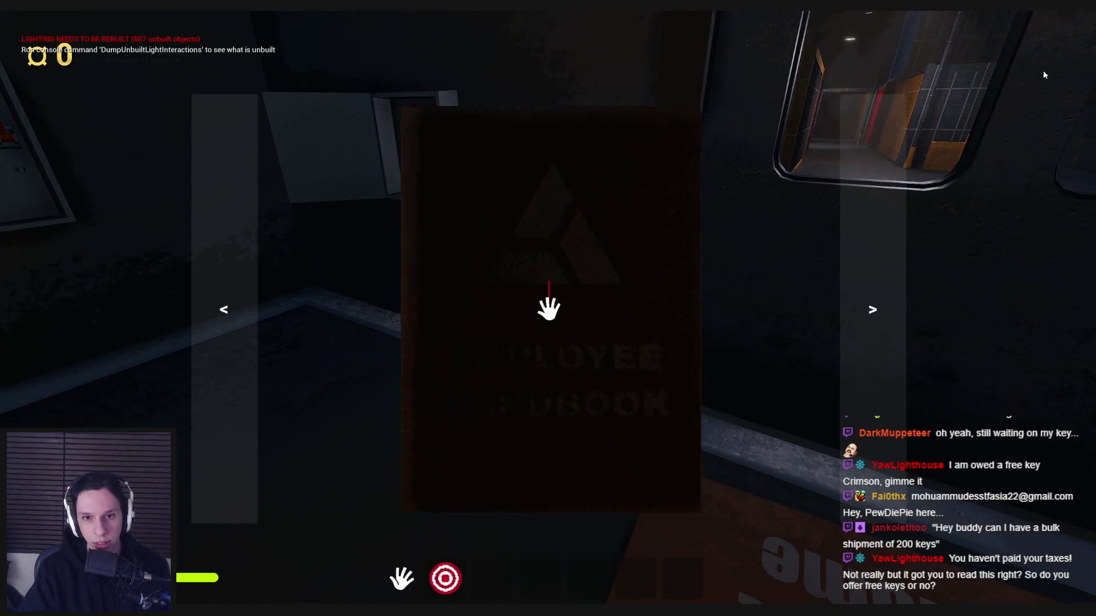
key(Right)
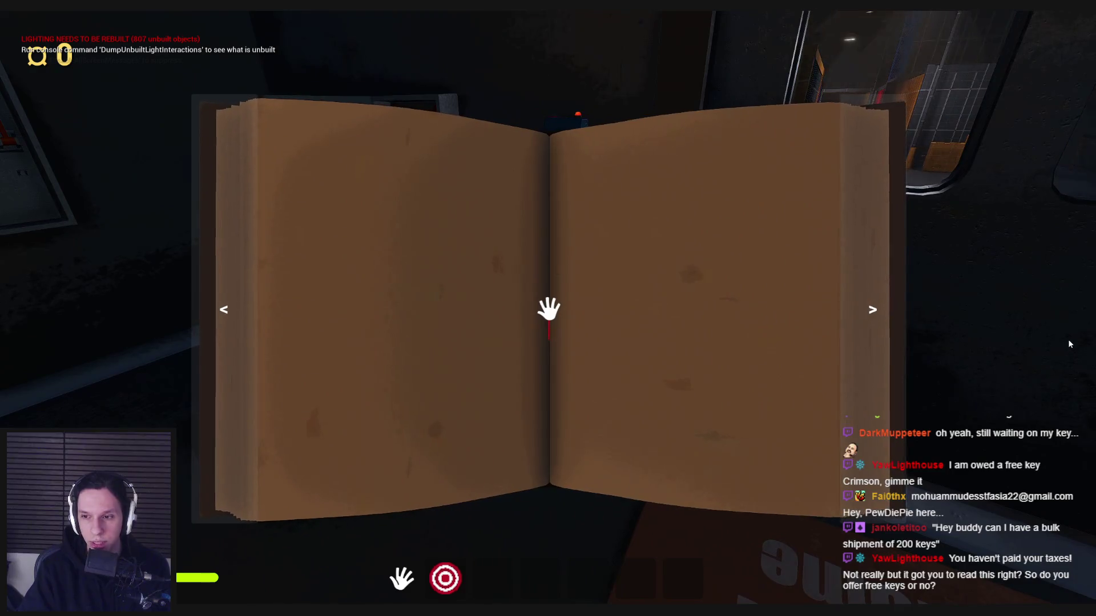
key(Left)
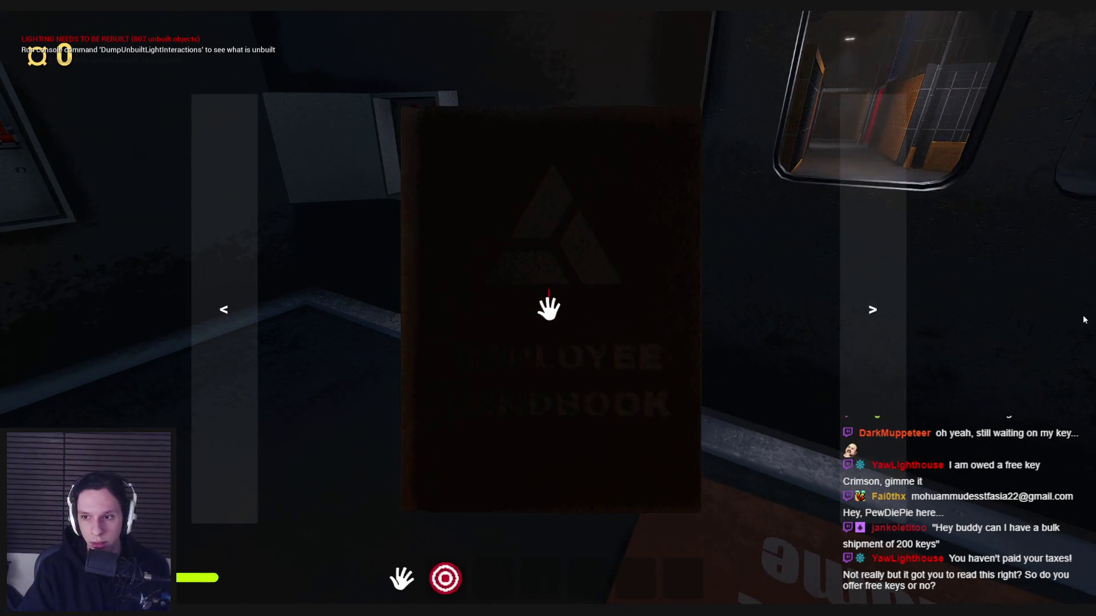
key(Right)
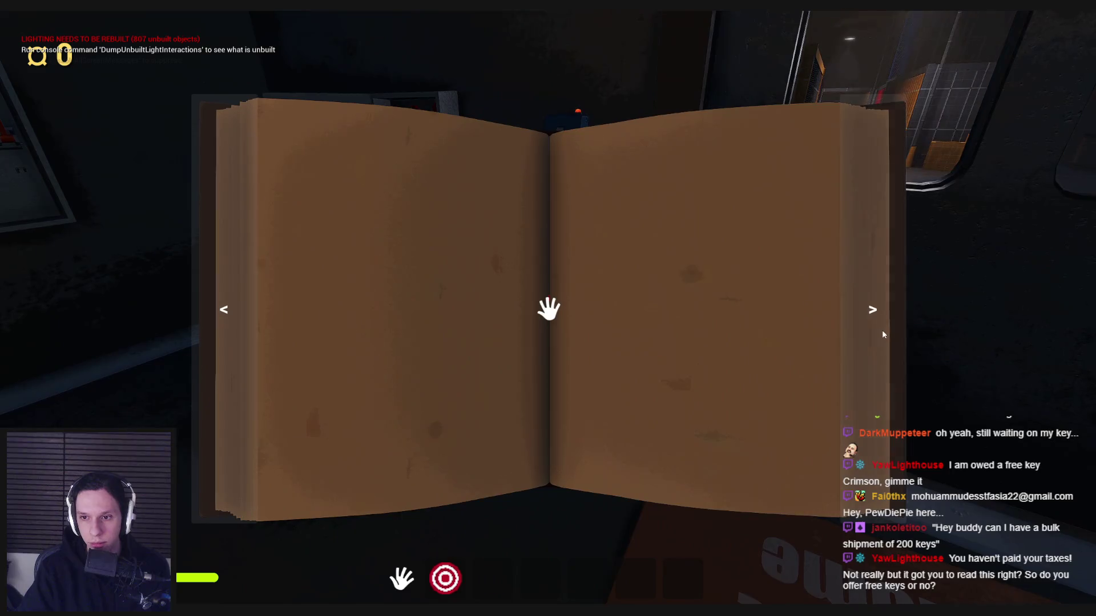
click(882, 329)
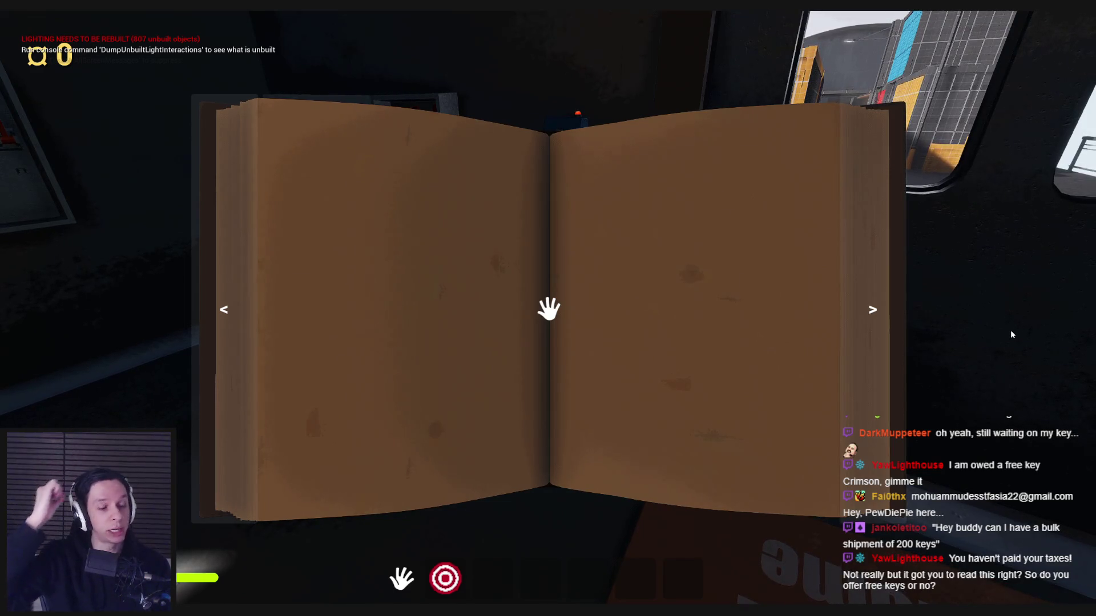
Stop Play, pull the camera back over the carriage, and bring up the shared screenshot
key(Escape)
mouse_move(699, 330)
mouse_down()
mouse_move(690, 366)
mouse_move(644, 411)
mouse_up()
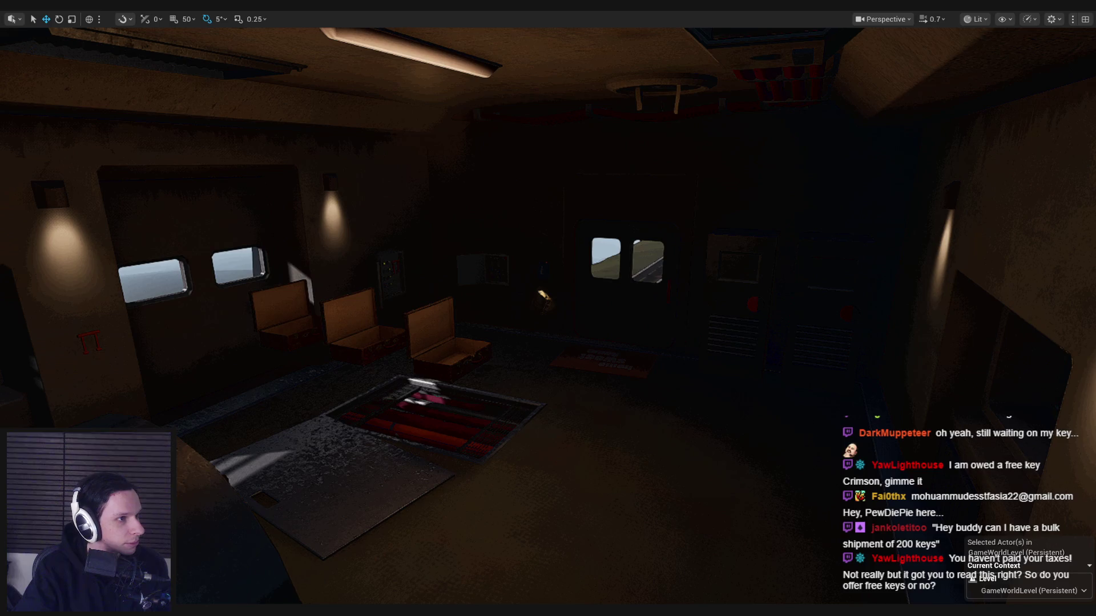
key(alt+Tab)
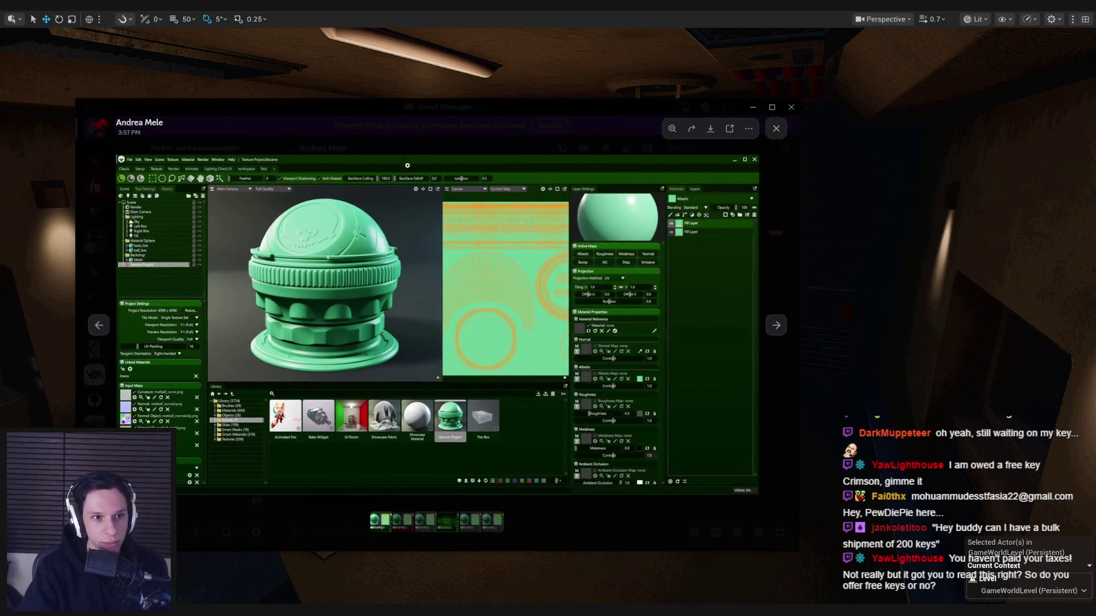
click(778, 328)
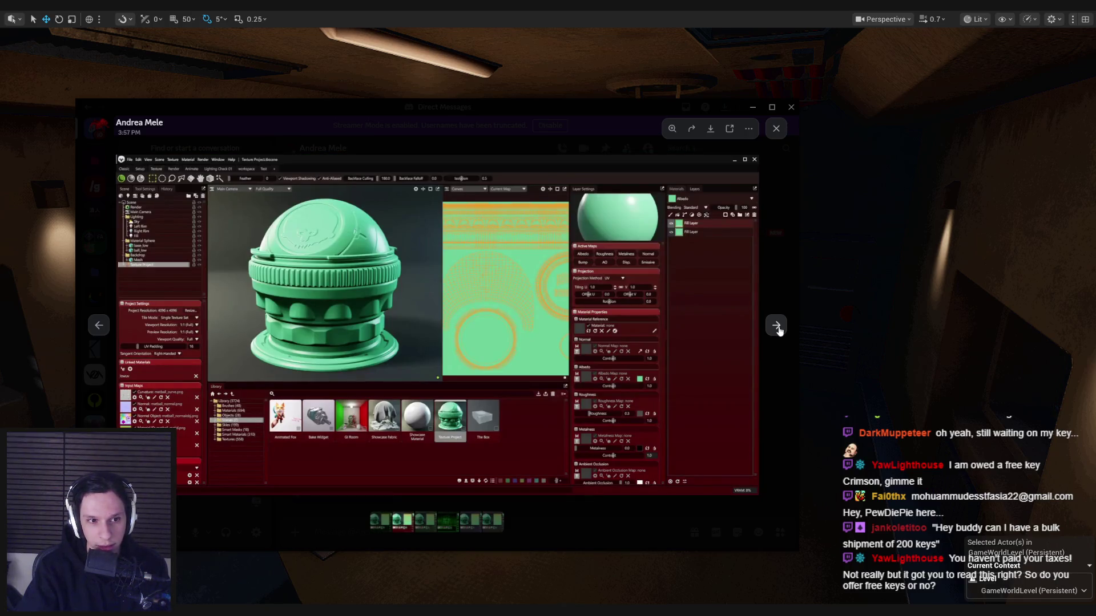
click(778, 329)
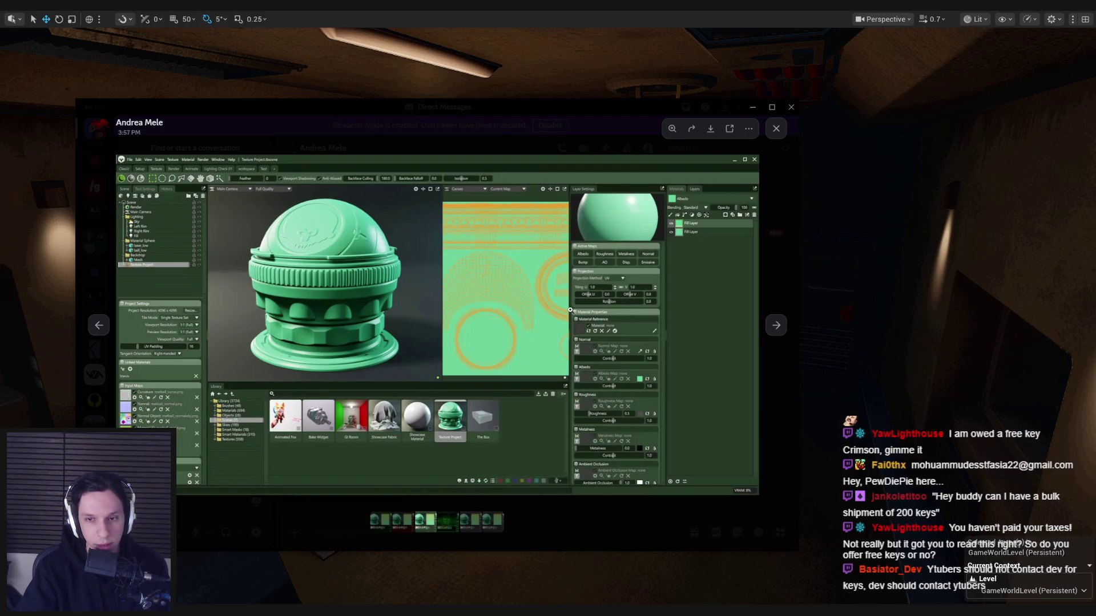
click(778, 326)
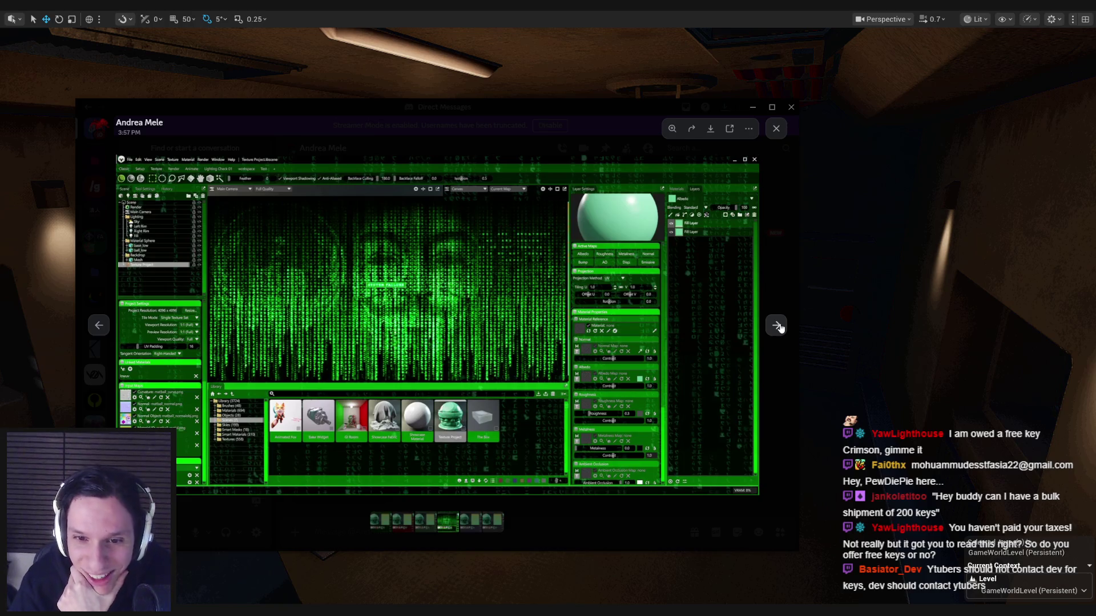
click(782, 315)
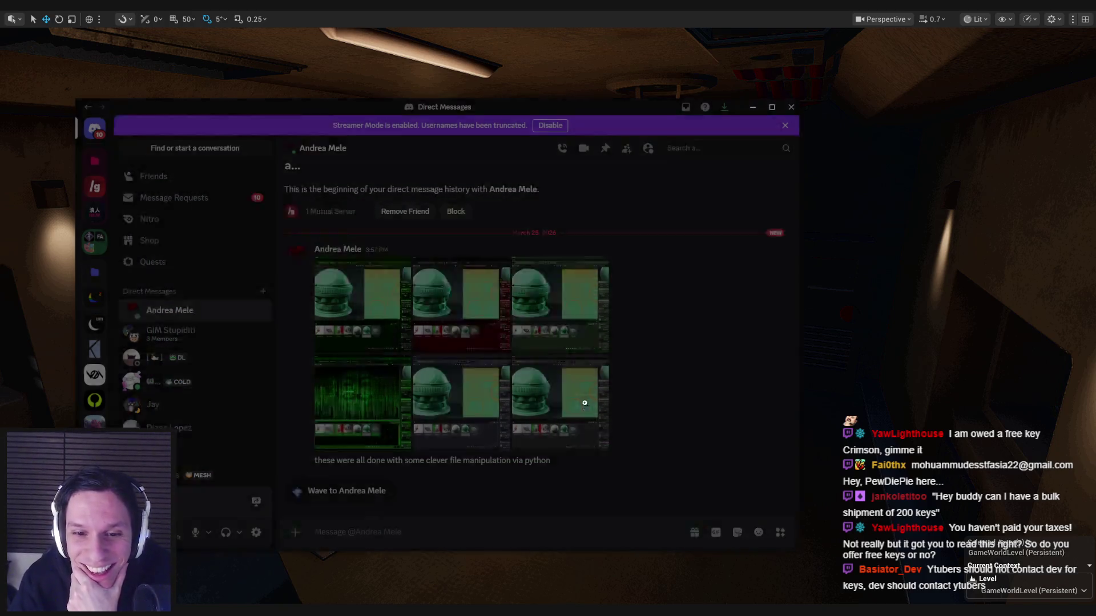
click(367, 305)
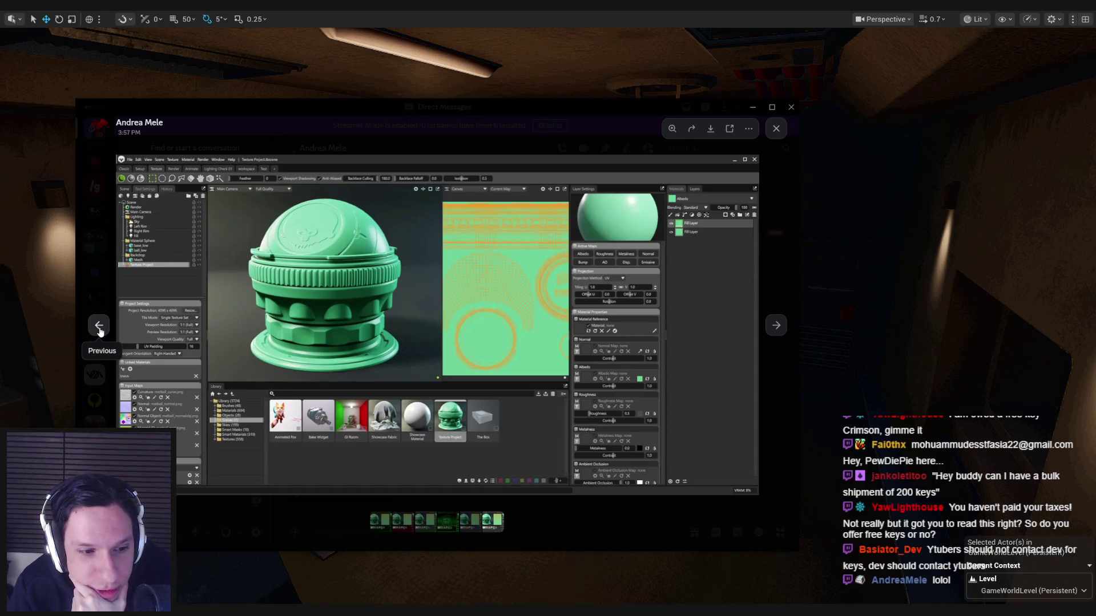
click(100, 330)
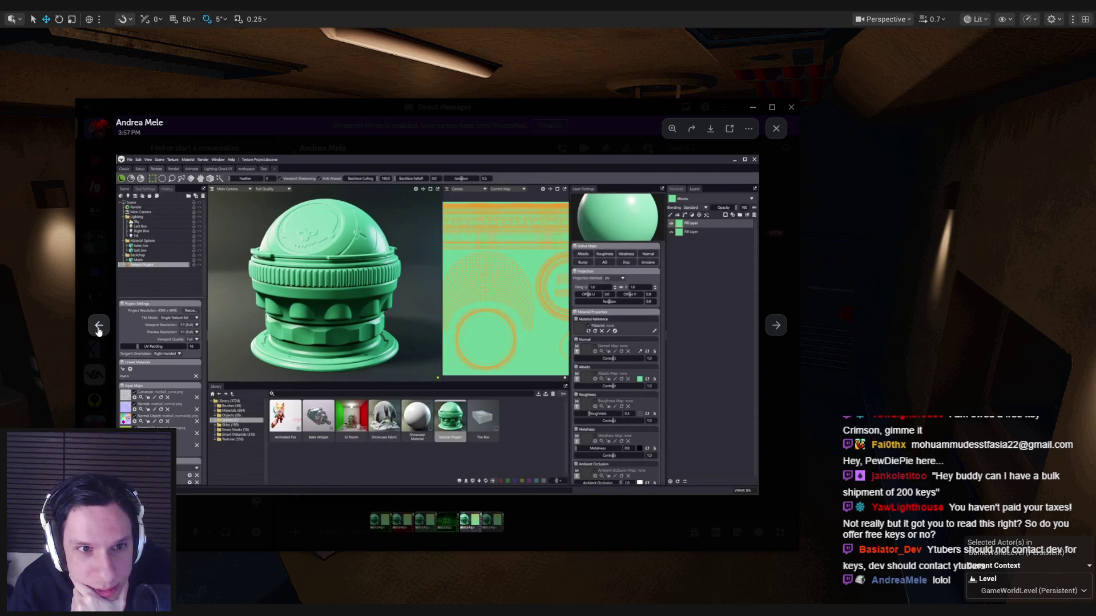
click(100, 330)
click(99, 330)
click(100, 330)
key(Right)
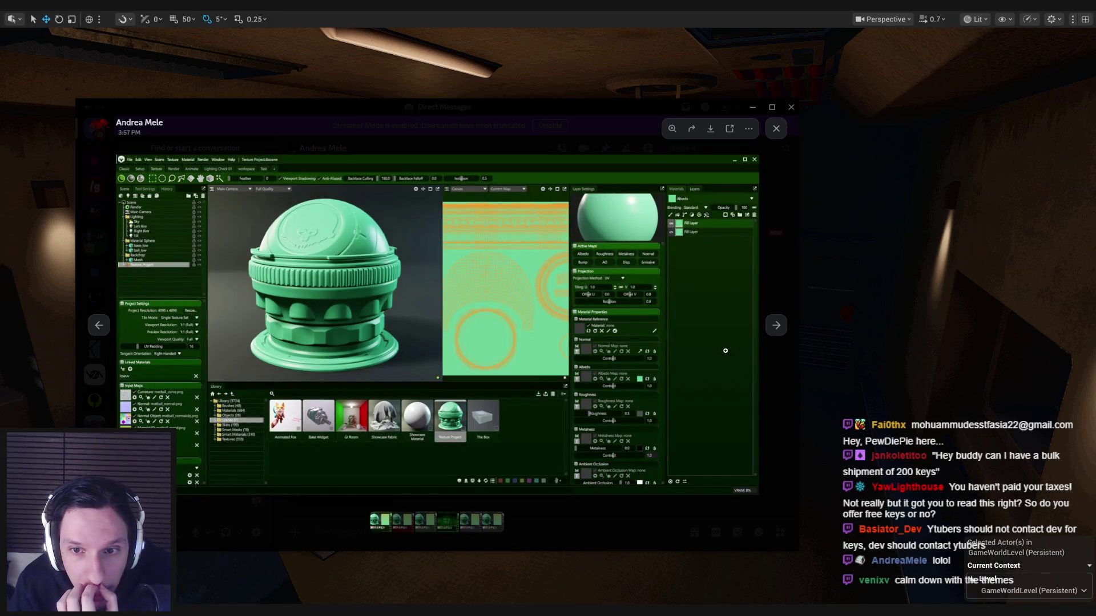
click(772, 329)
click(770, 330)
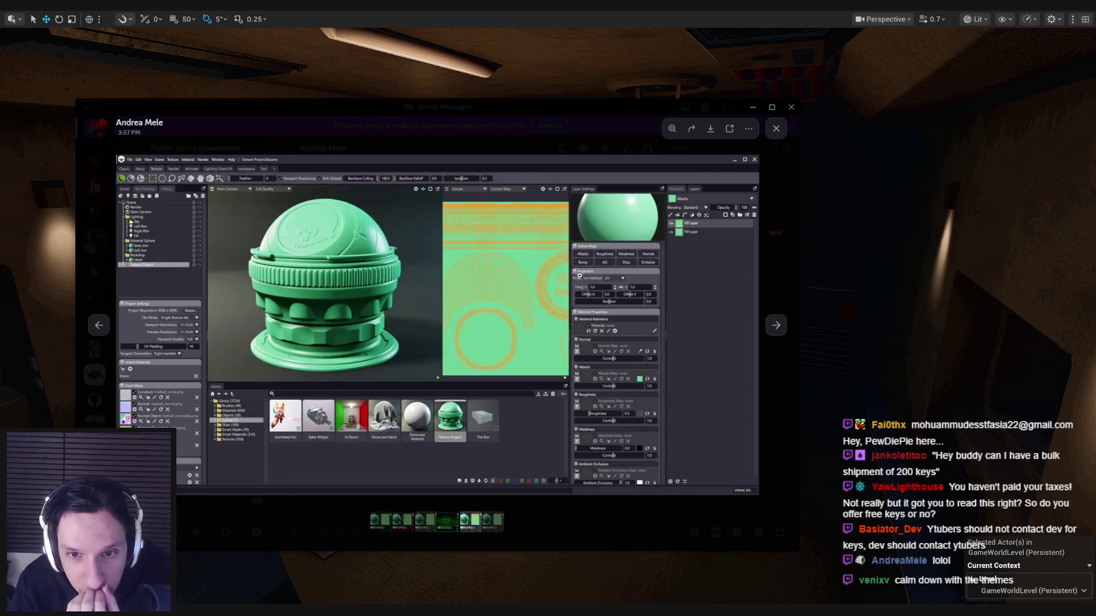
click(774, 327)
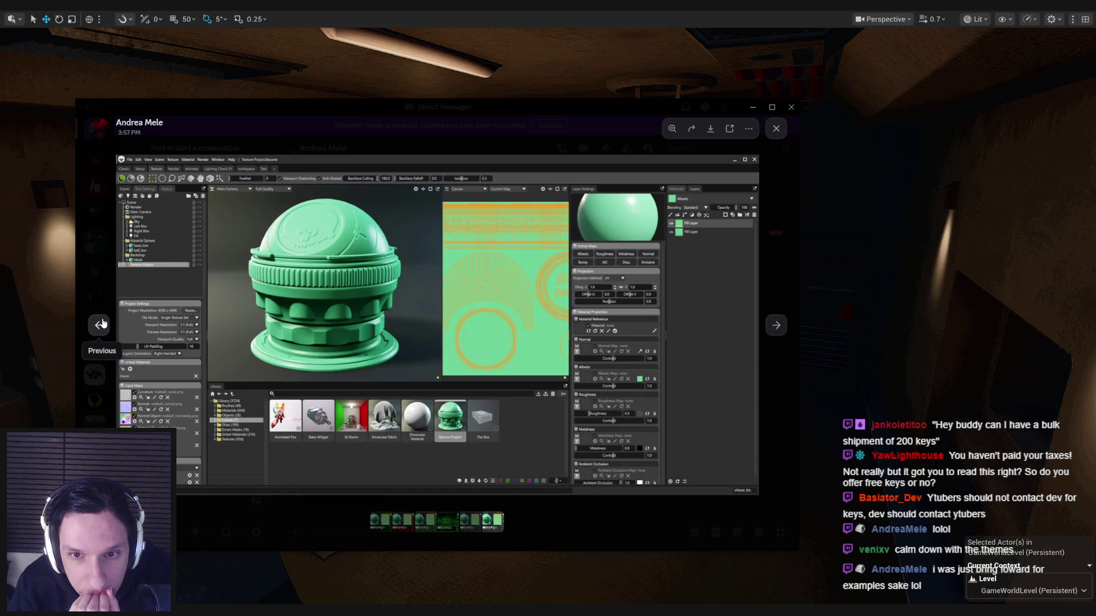
click(101, 324)
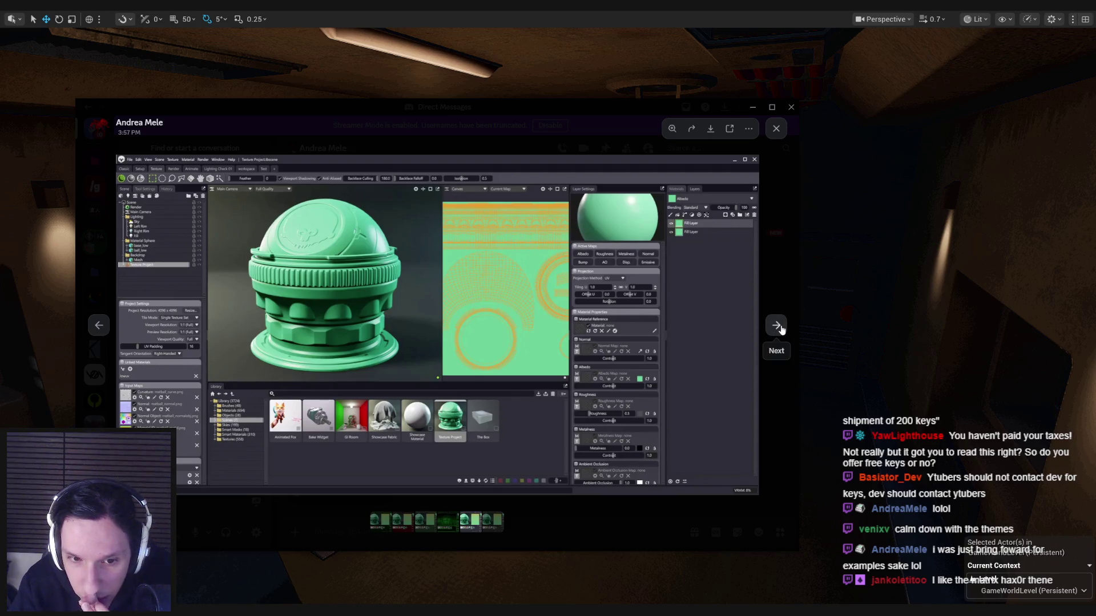
click(781, 328)
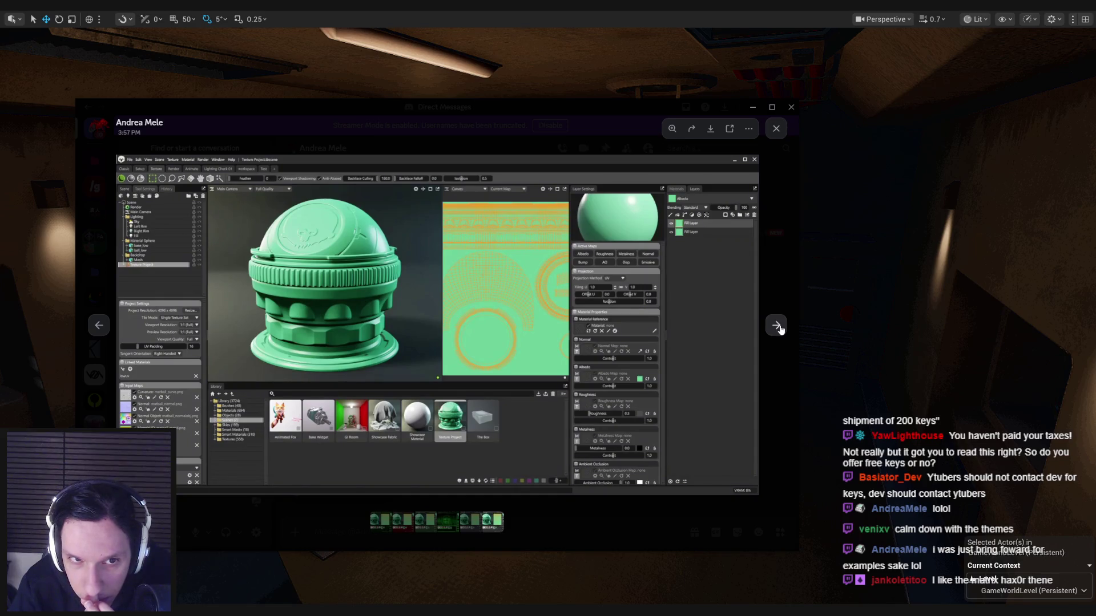
key(alt+Tab)
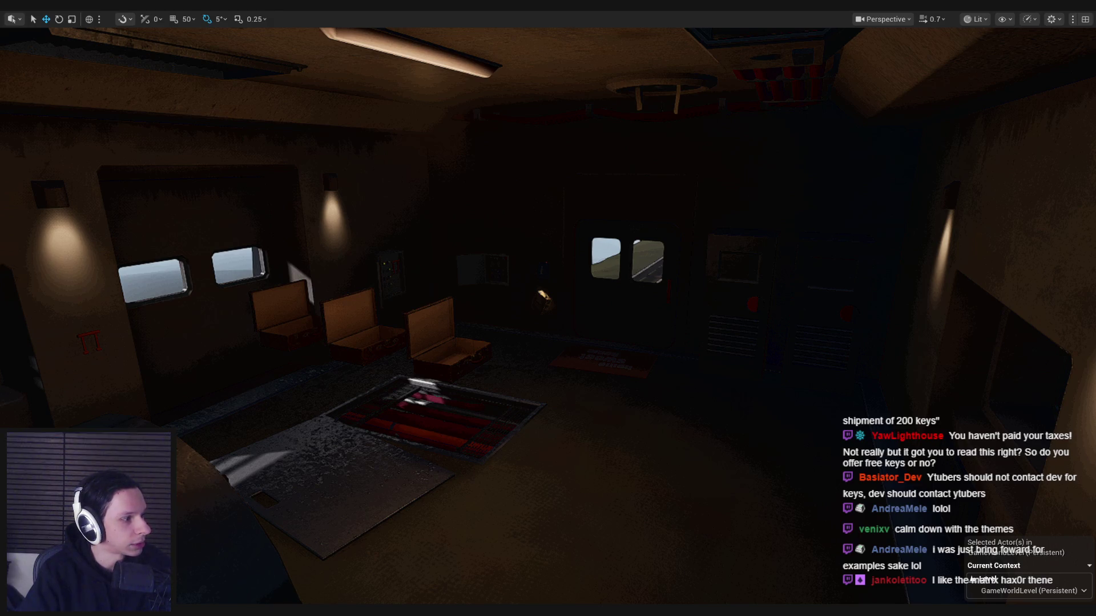
key(alt+Tab)
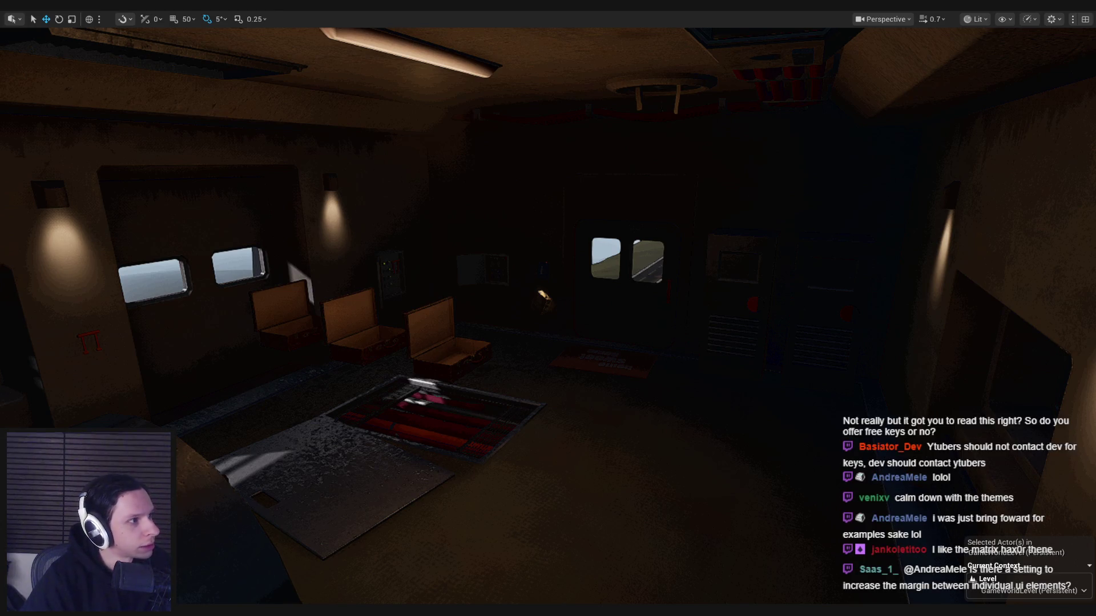
key(alt+Tab)
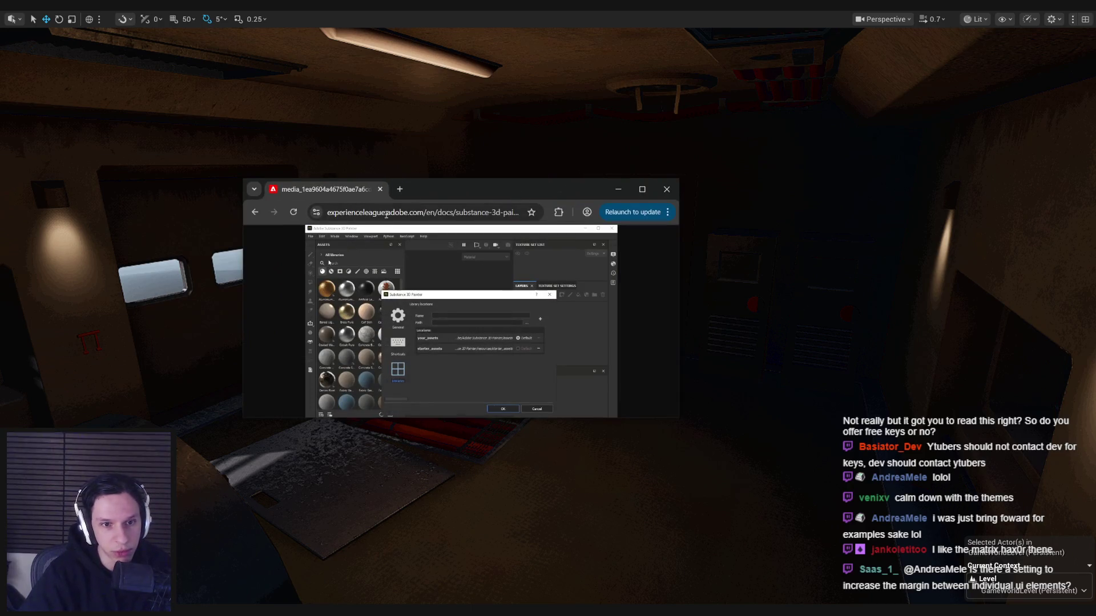
drag(513, 191, 438, 190)
double_click(437, 189)
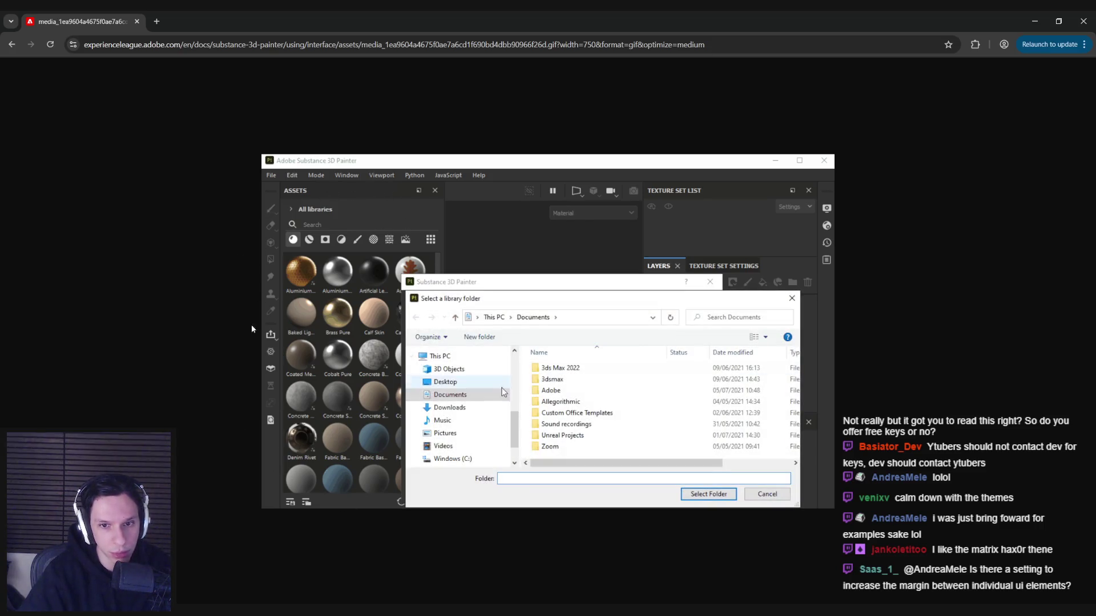
key(alt+Tab)
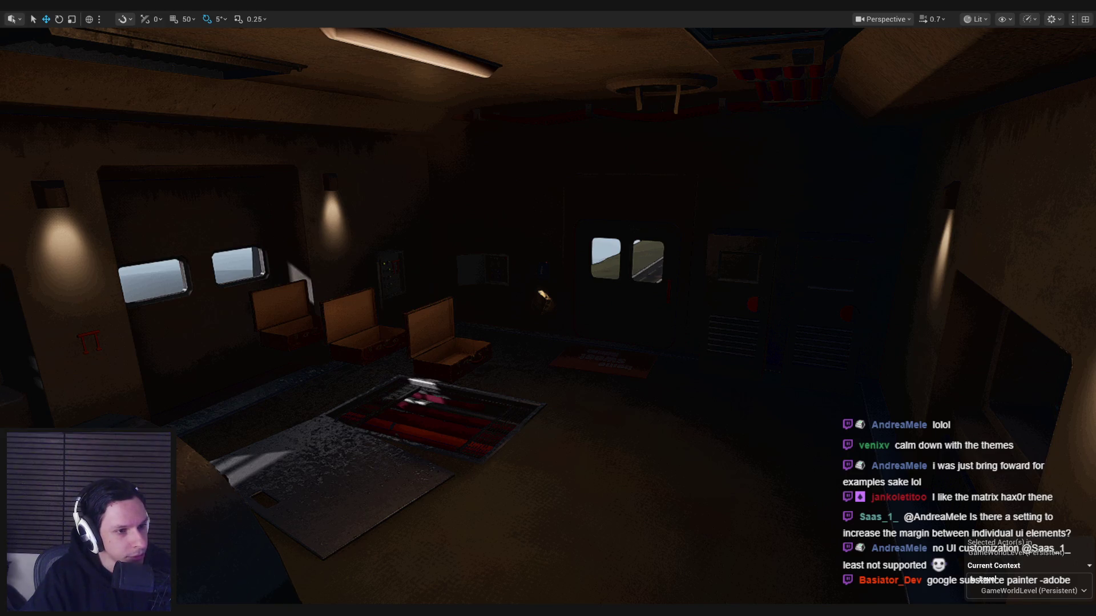
Check the shared screenshot in Discord, close Discord, and fly the camera across the train interior
drag(379, 252, 382, 247)
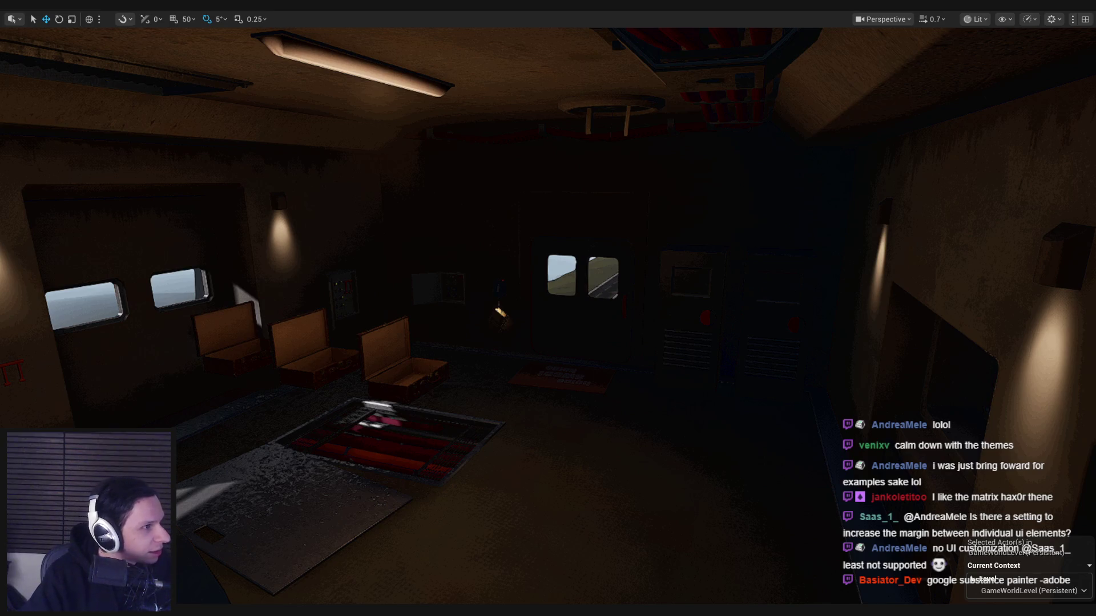
key(alt+Tab)
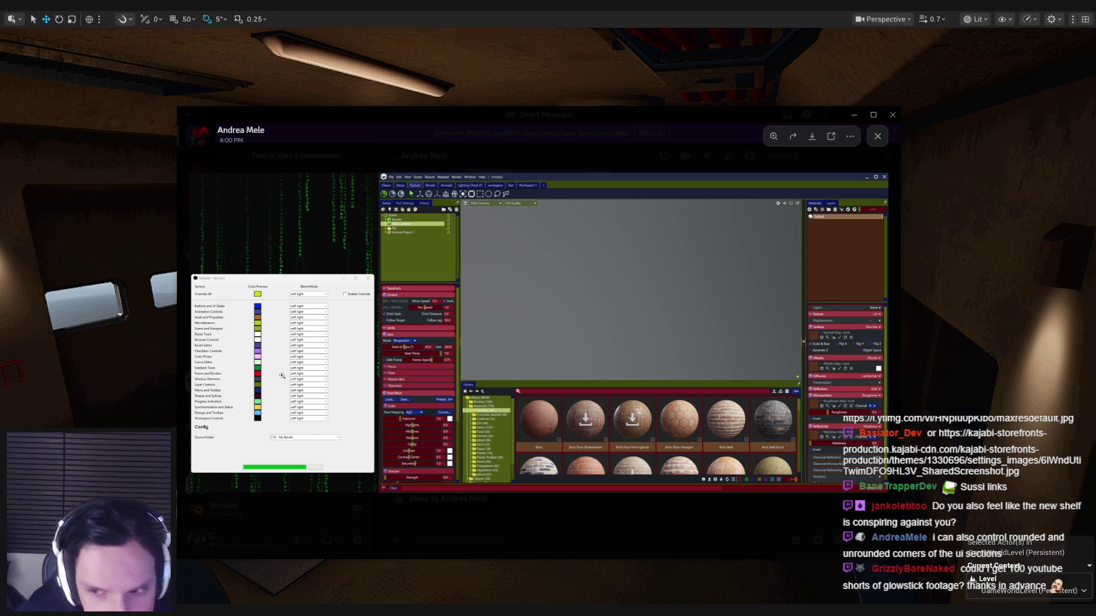
key(super+Down)
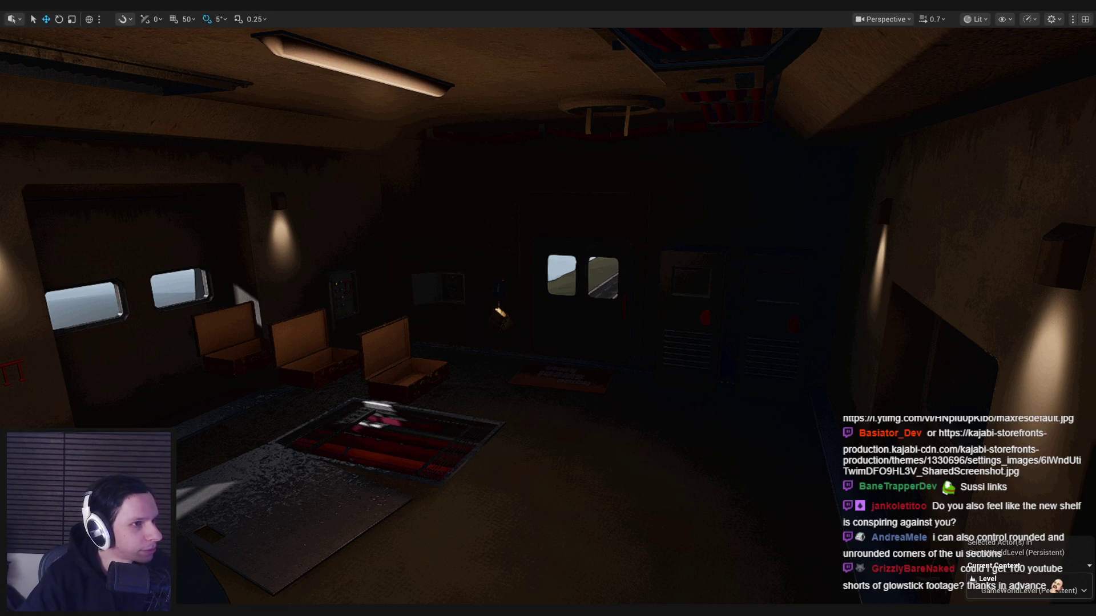
scroll(548, 308, up, 4)
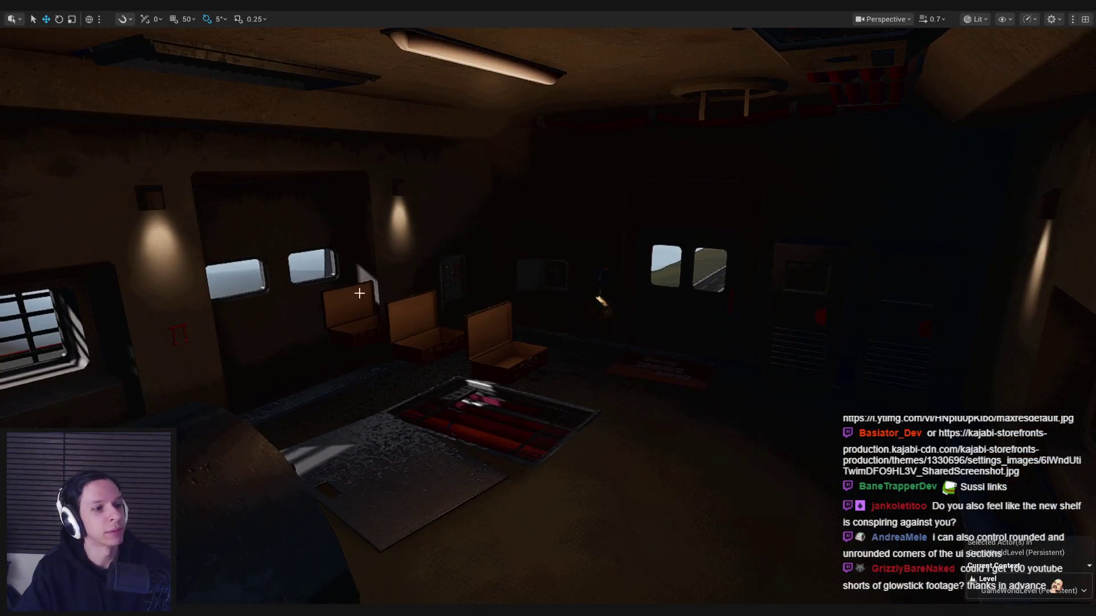
mouse_move(548, 308)
mouse_down()
mouse_move(319, 308)
mouse_move(320, 290)
mouse_move(263, 290)
mouse_up()
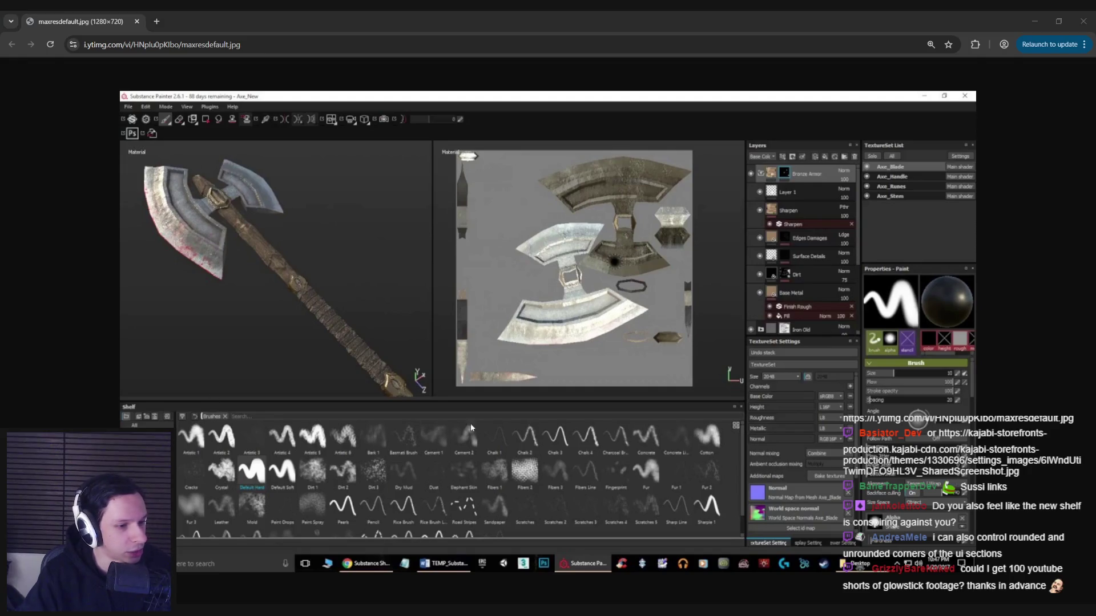
Bring up the Chrome window showing the maxresdefault.jpg Substance Painter screenshot
click(418, 26)
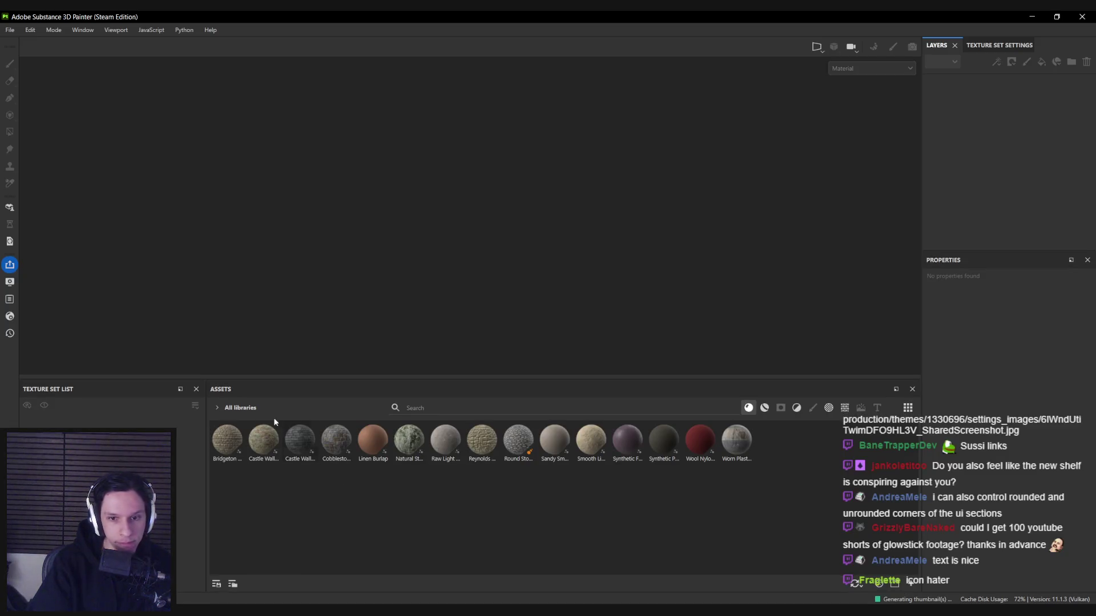
Load Trainrot_EmployeeHandbookFixture.spp from File > Recent Files
click(10, 30)
mouse_move(29, 68)
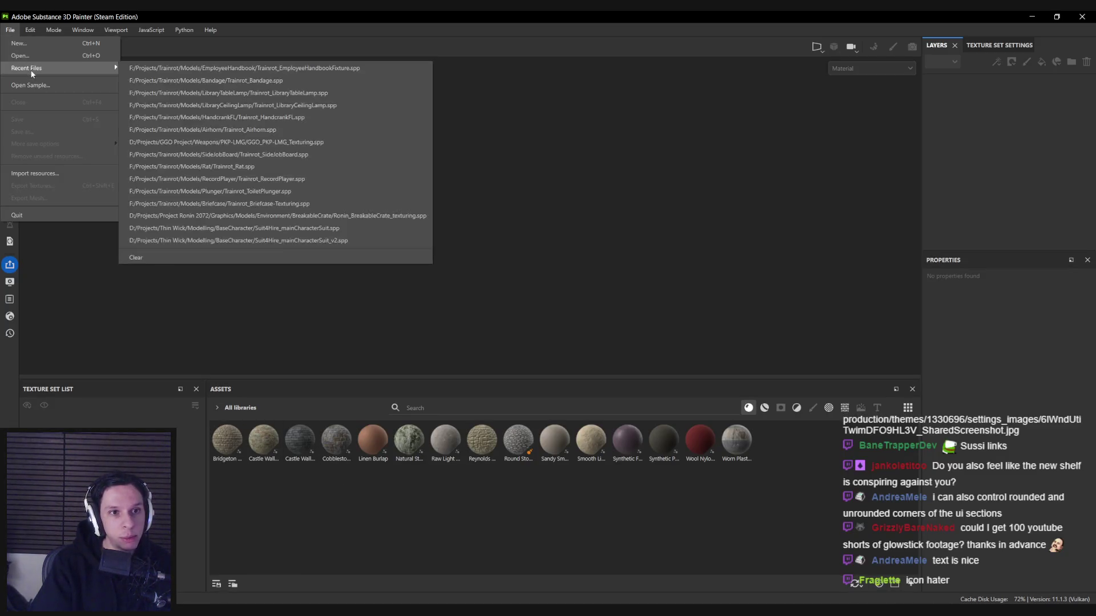
click(244, 68)
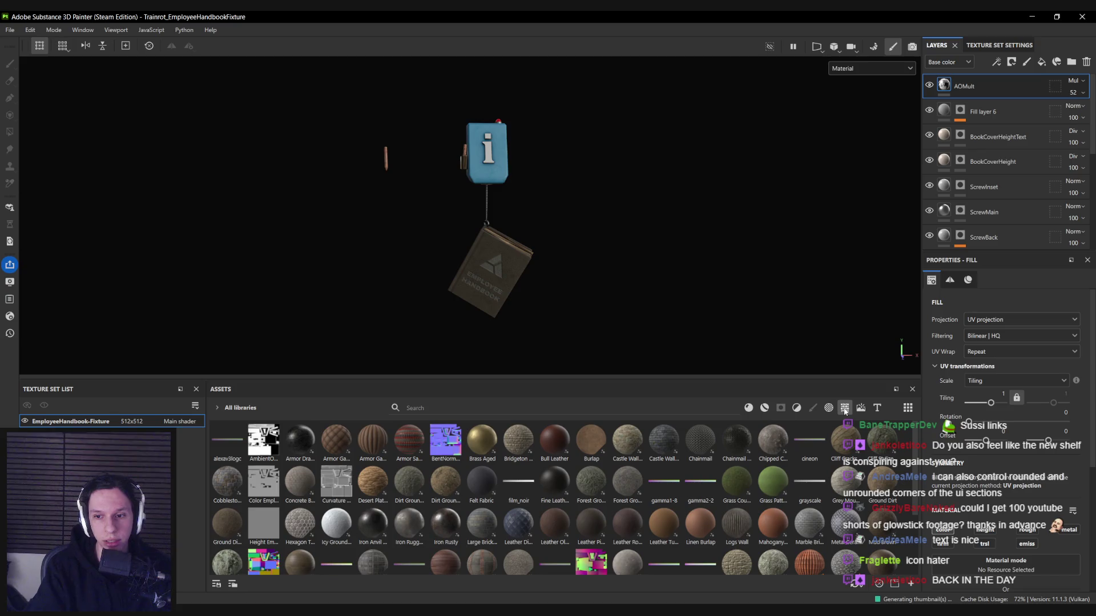
Switch the Assets library list to Project, then back to All libraries
click(218, 407)
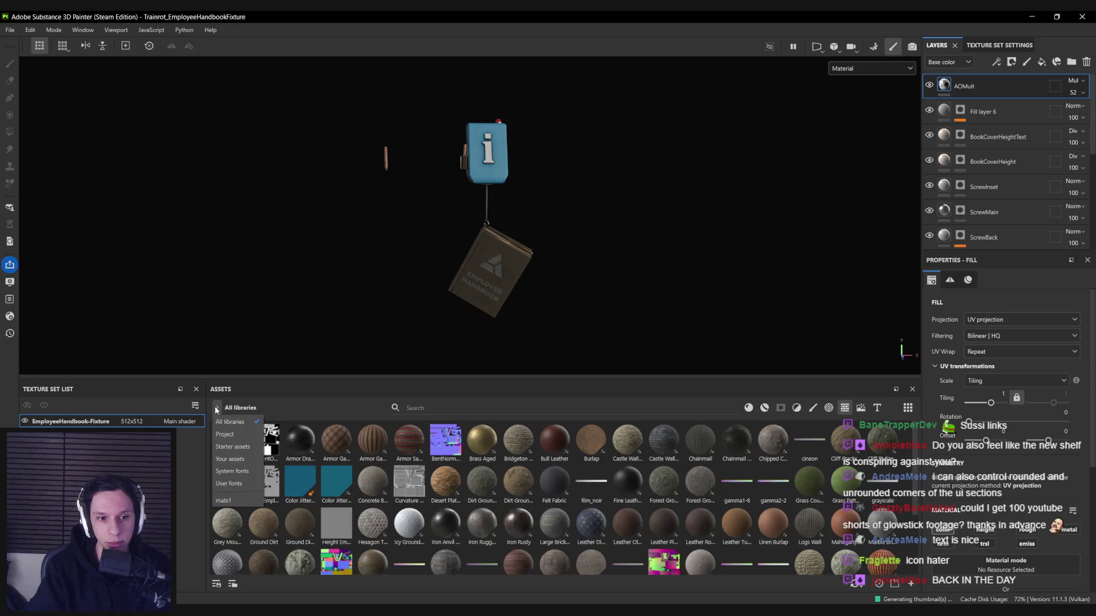
click(217, 405)
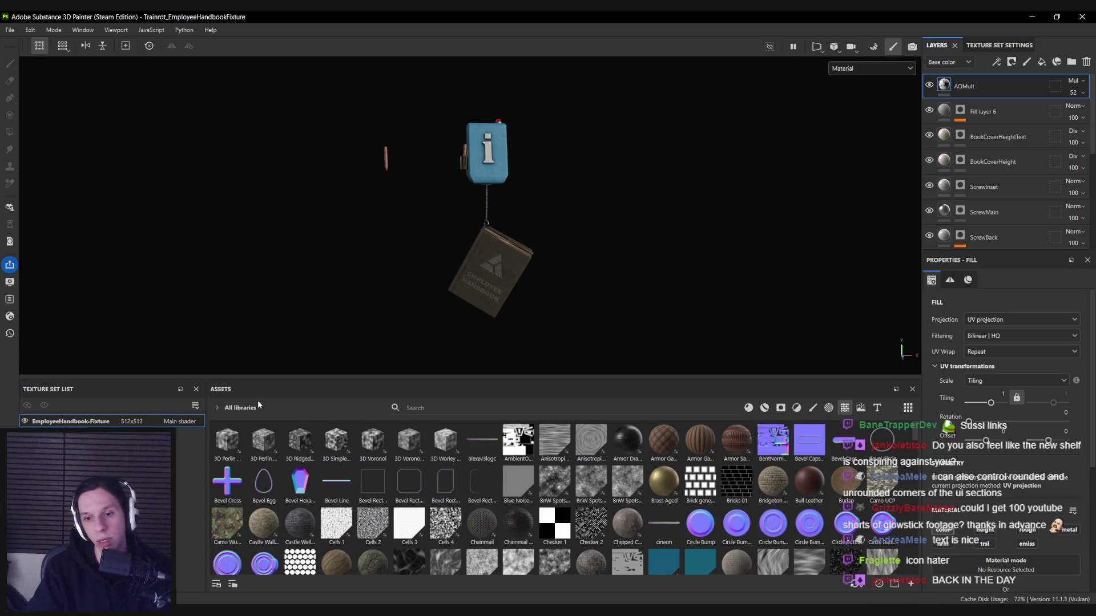
click(234, 407)
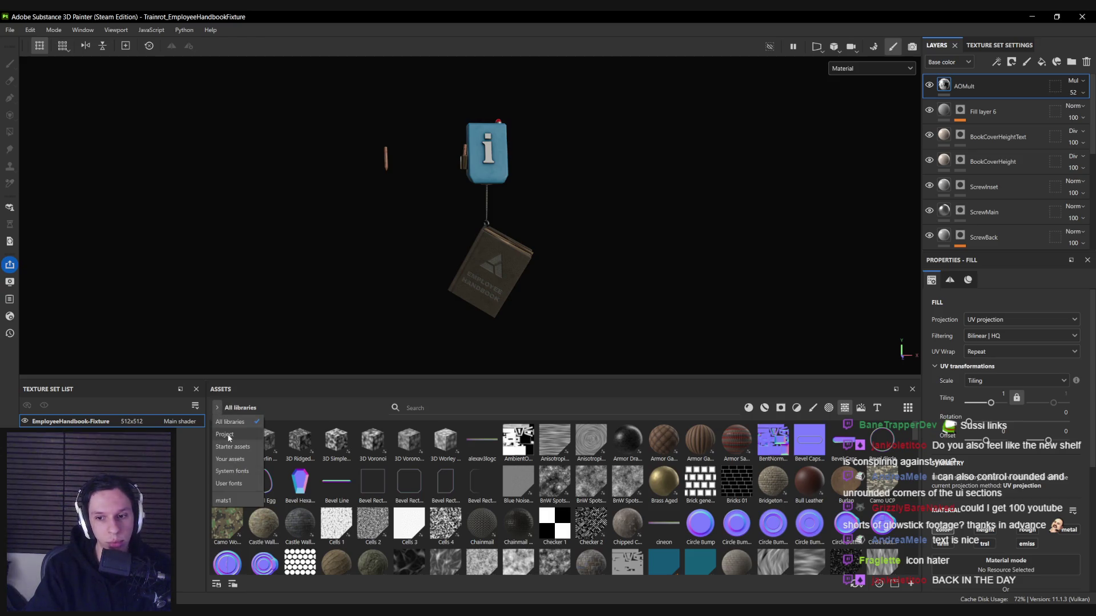
click(228, 435)
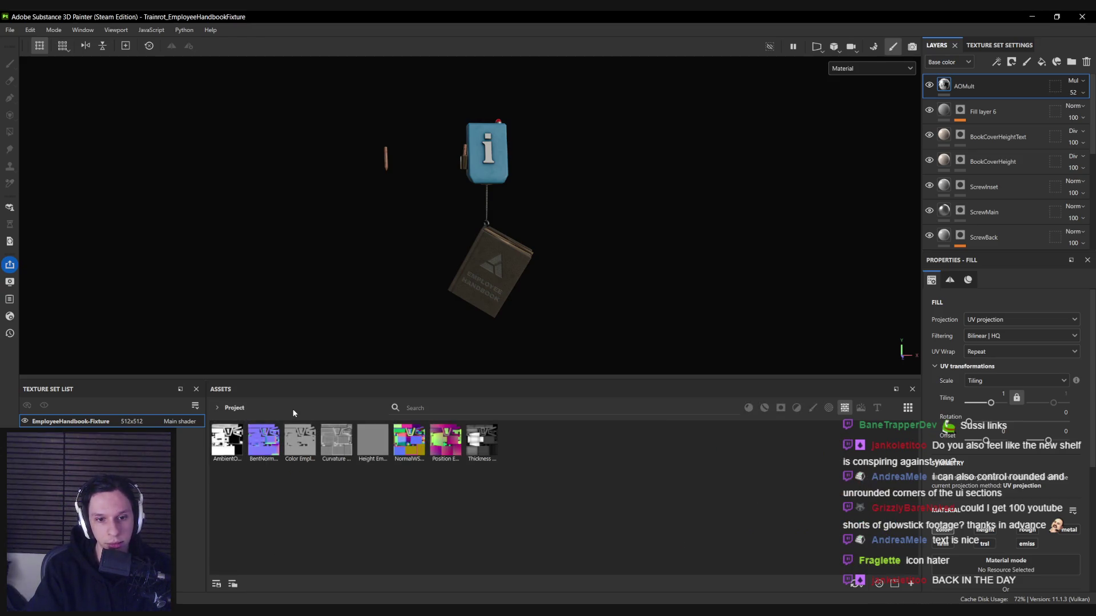
click(219, 408)
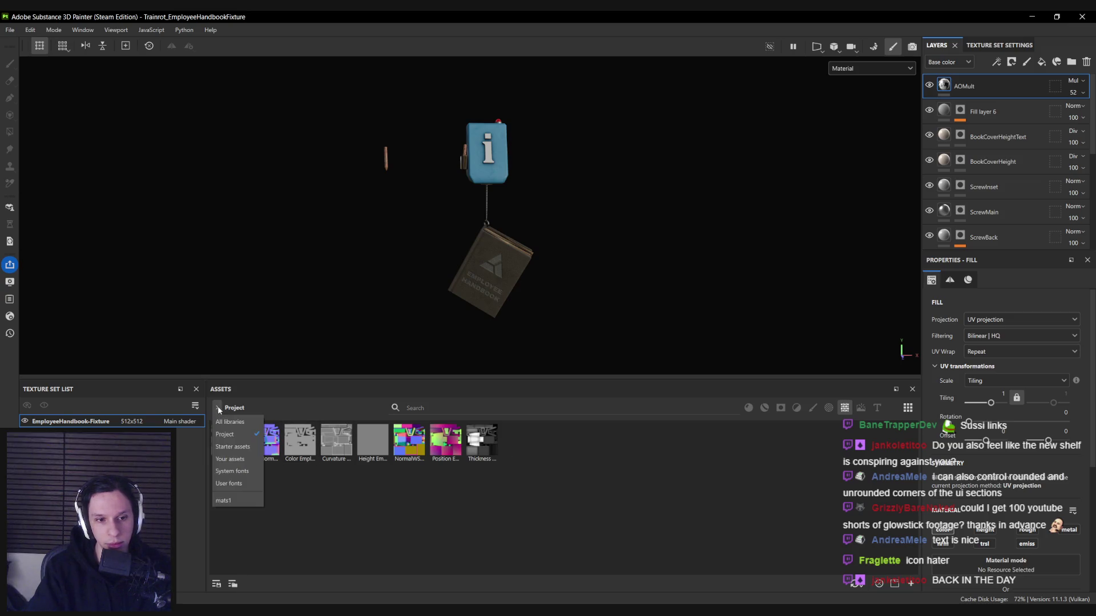
click(217, 406)
click(217, 406)
click(216, 407)
click(216, 408)
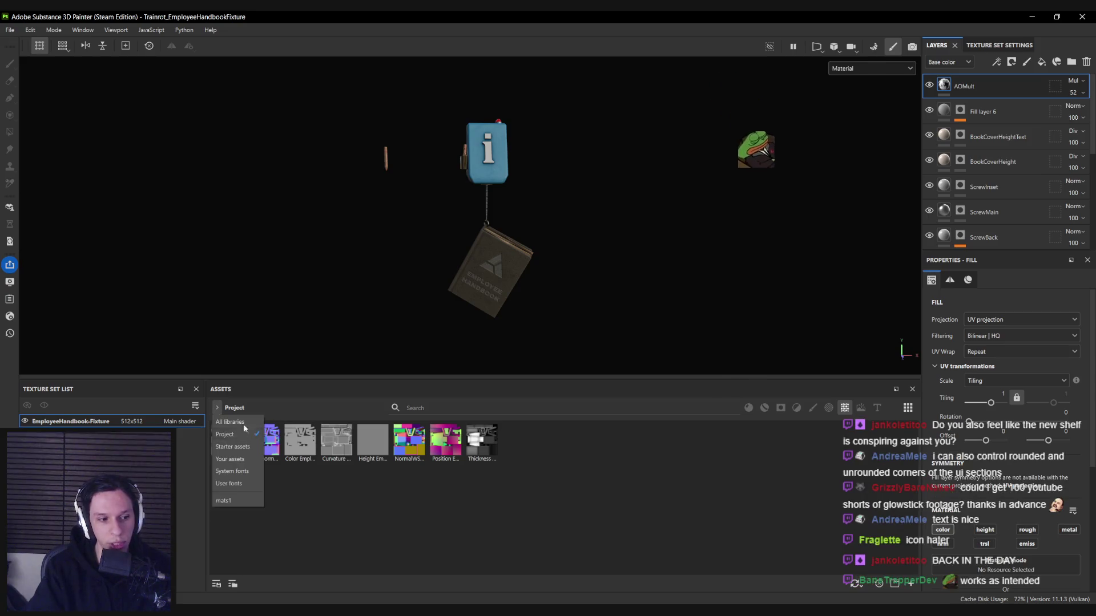
click(218, 406)
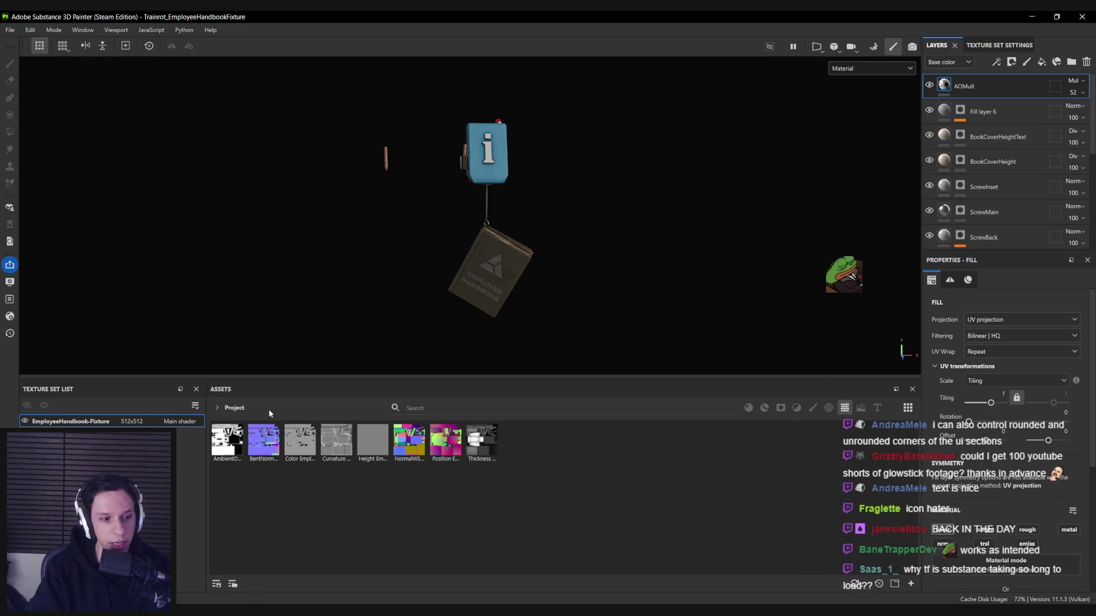
click(258, 408)
click(234, 419)
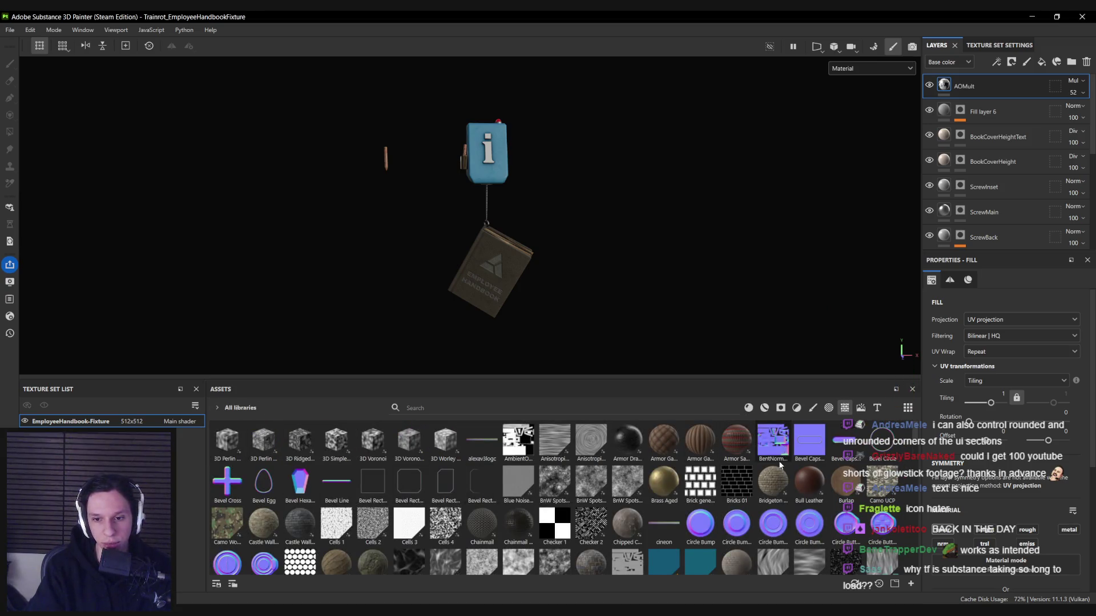
Search the assets for 'normal', then 'ambient', then clear the search
click(598, 413)
text(normal)
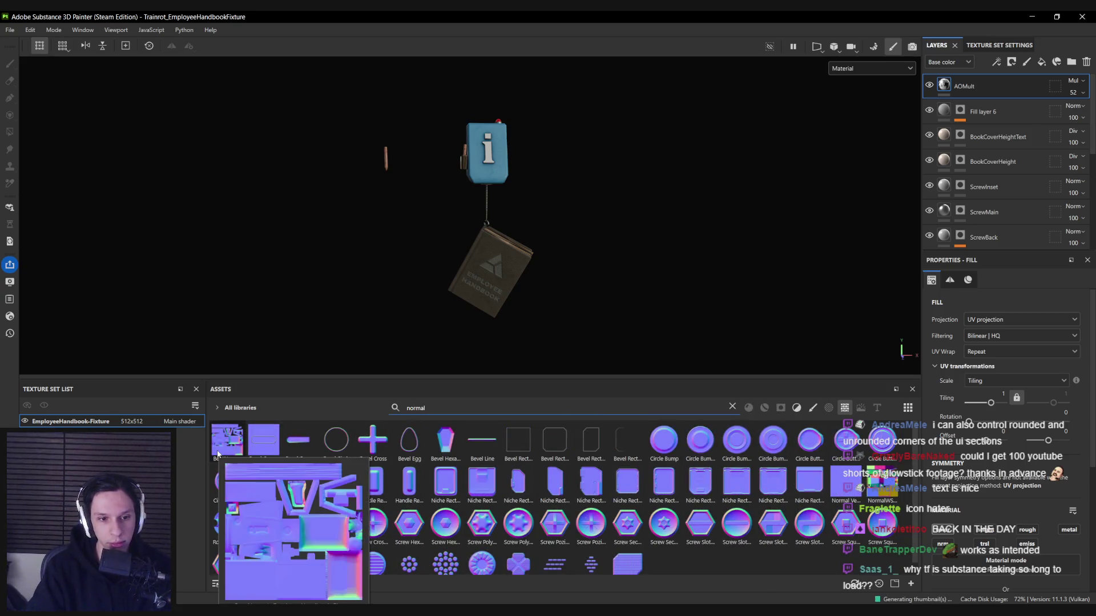
double_click(512, 411)
text(ambient)
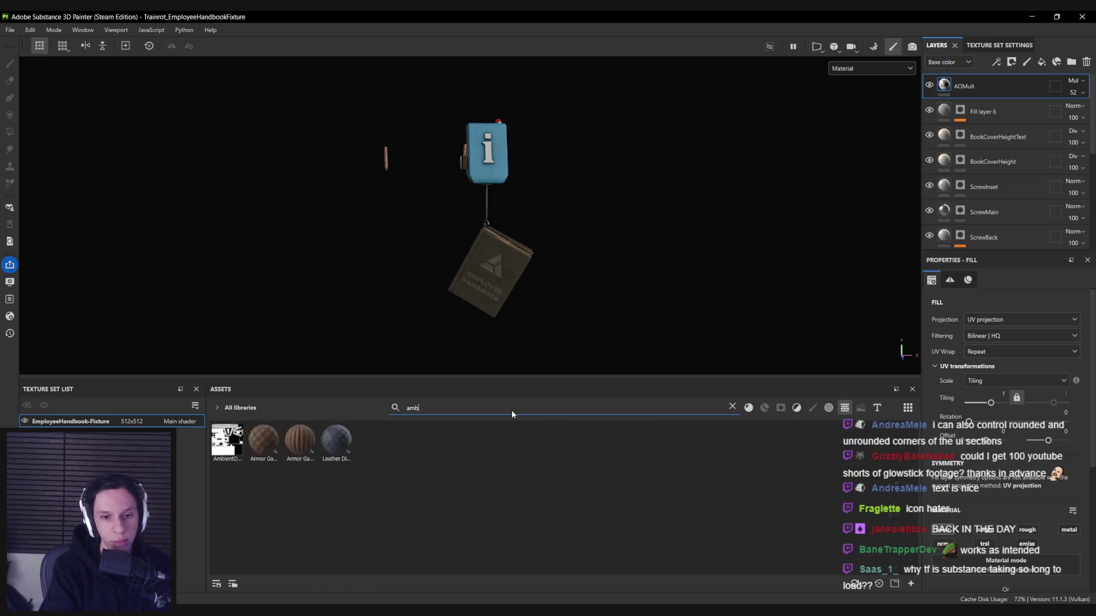
double_click(511, 409)
key(BackSpace)
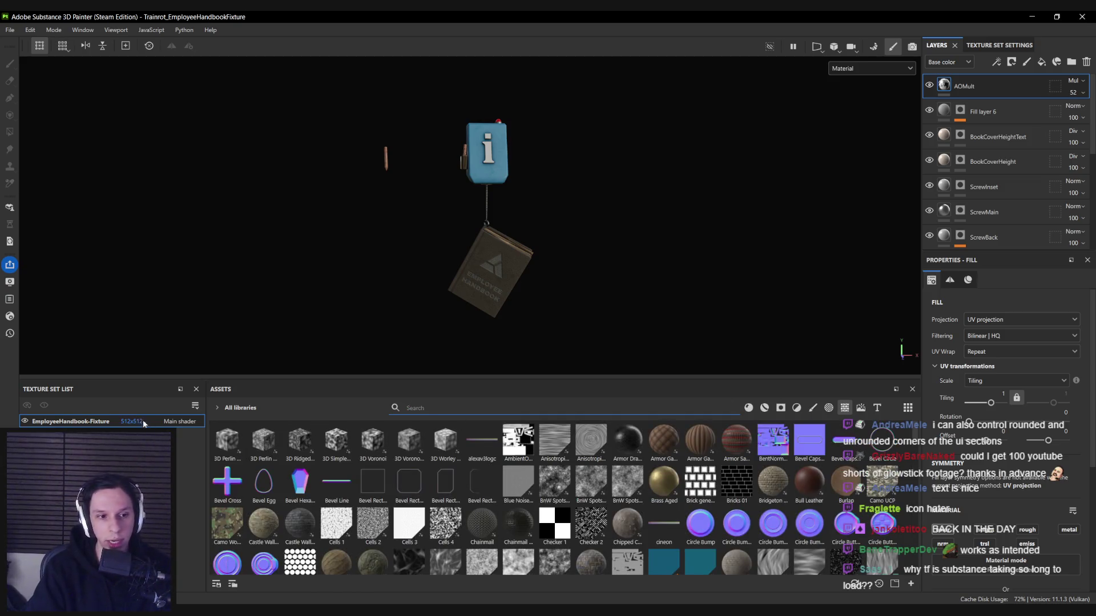
Check the library list and panel options, then filter the assets to materials only
click(217, 406)
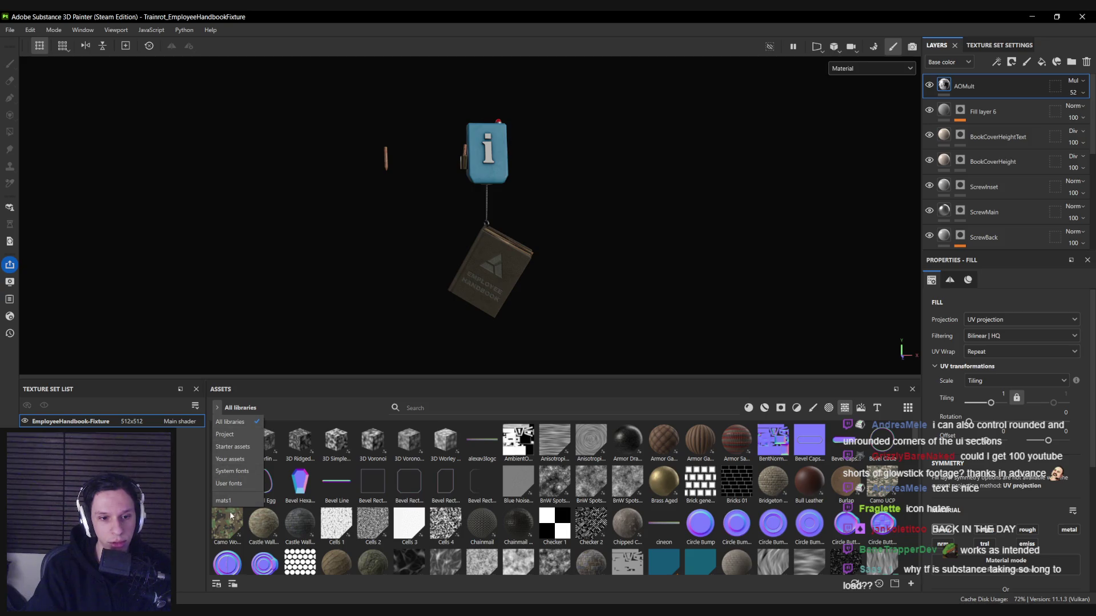
click(217, 408)
click(215, 410)
click(215, 408)
click(214, 407)
click(218, 406)
click(219, 405)
click(220, 405)
right_click(228, 387)
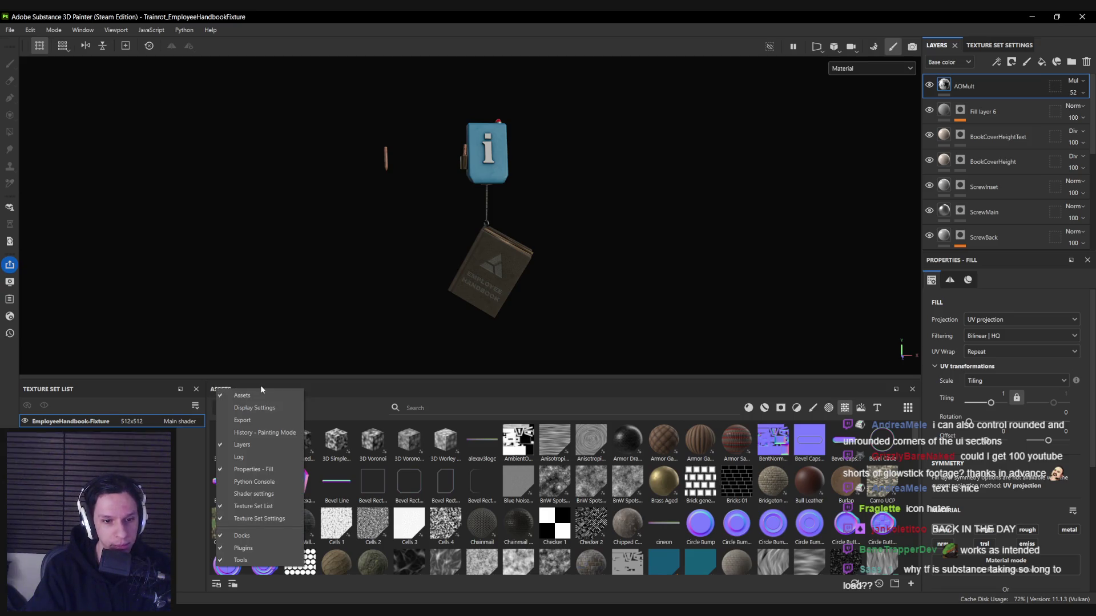
click(260, 385)
click(214, 408)
click(277, 406)
click(764, 407)
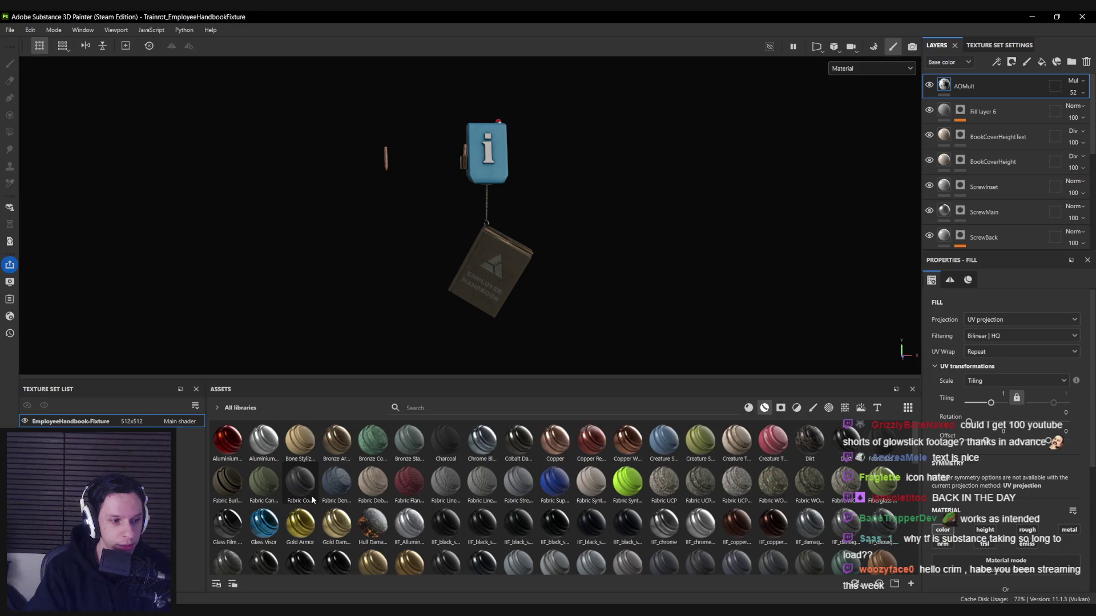
Switch the asset display from a named list to a grid of small thumbnails
mouse_move(312, 500)
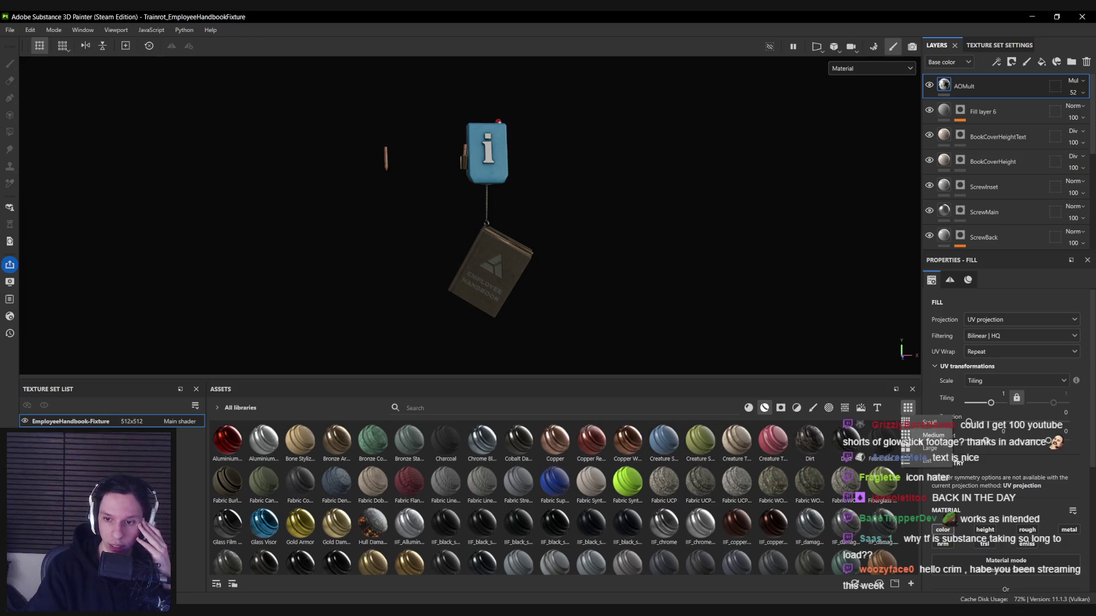
click(908, 407)
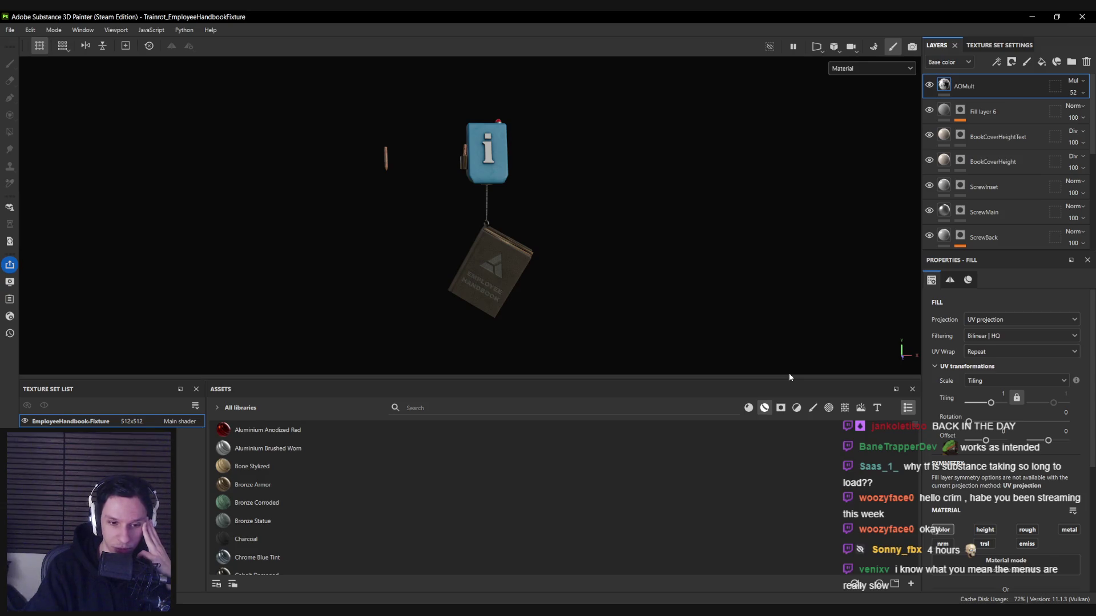
click(908, 407)
click(926, 437)
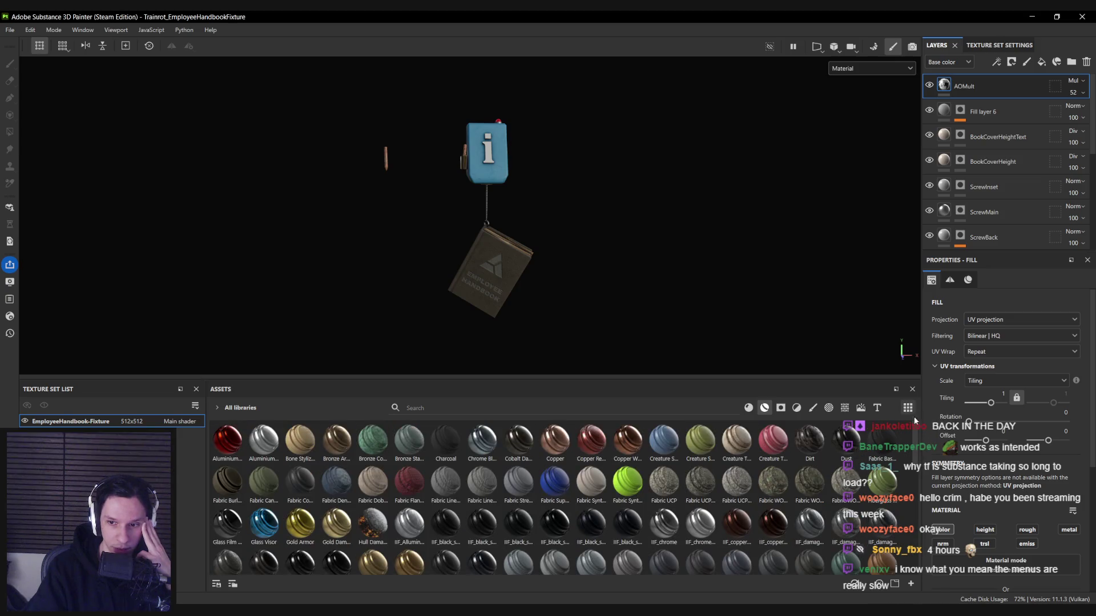
click(907, 408)
click(919, 422)
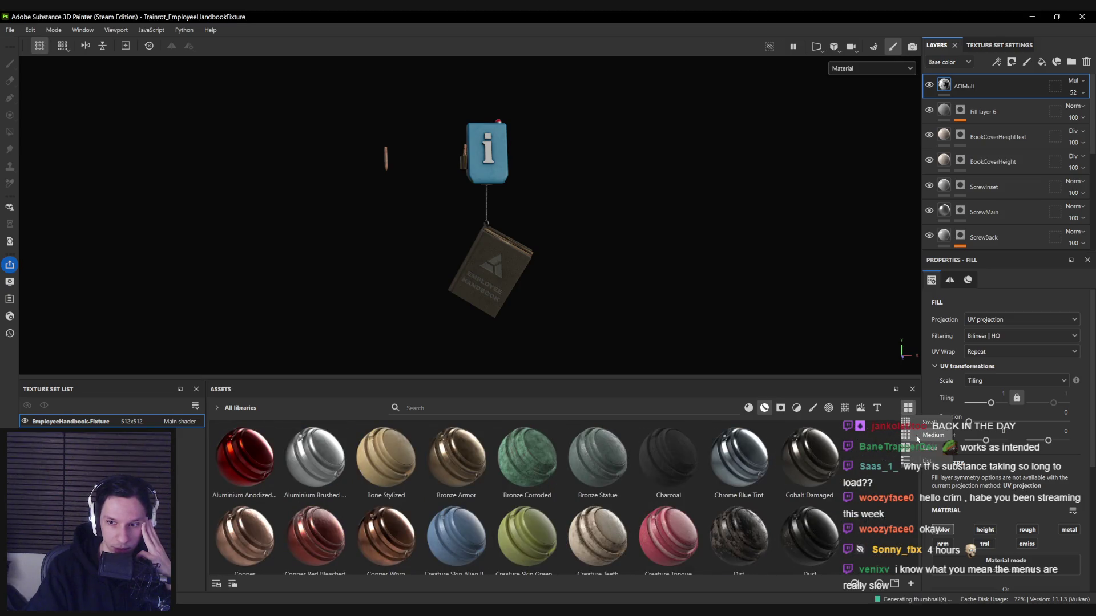
Cycle the asset-type filters through alphas, grunge, smart materials and all, ending on materials
click(828, 409)
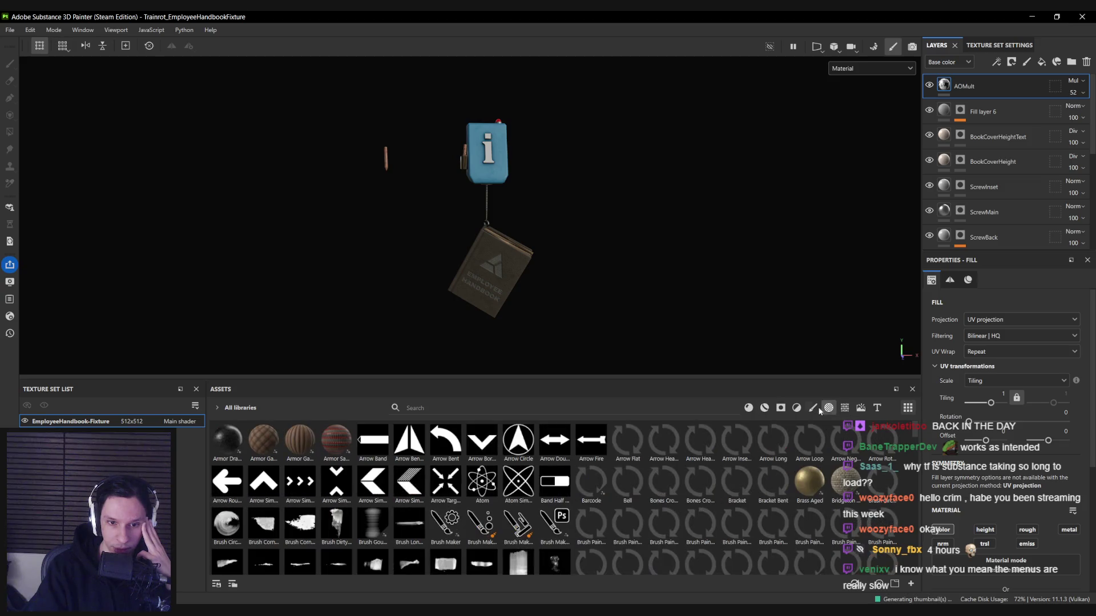
click(764, 409)
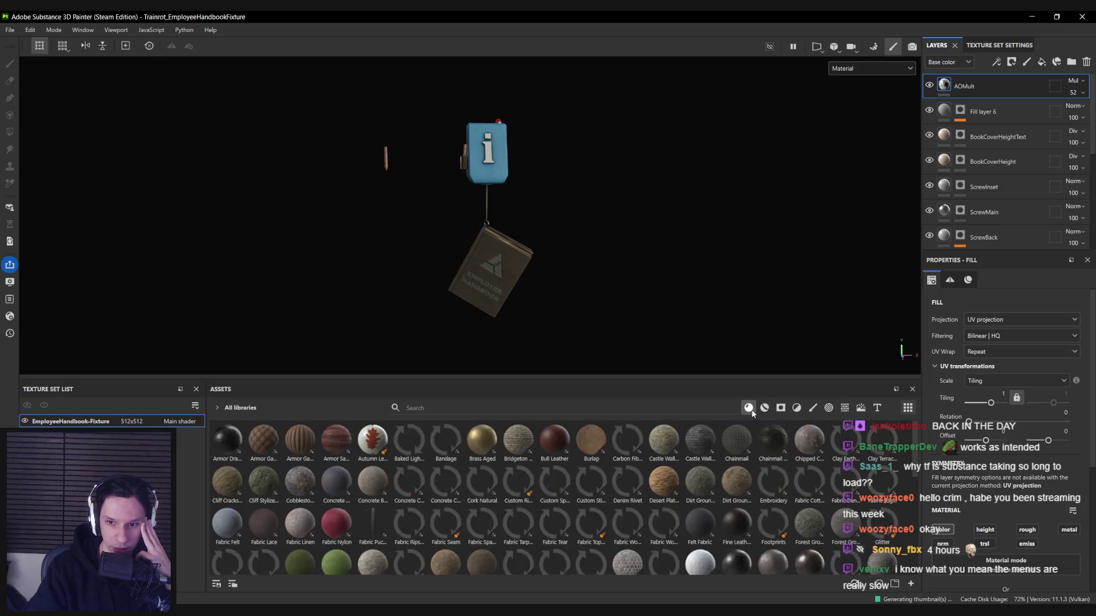
click(766, 408)
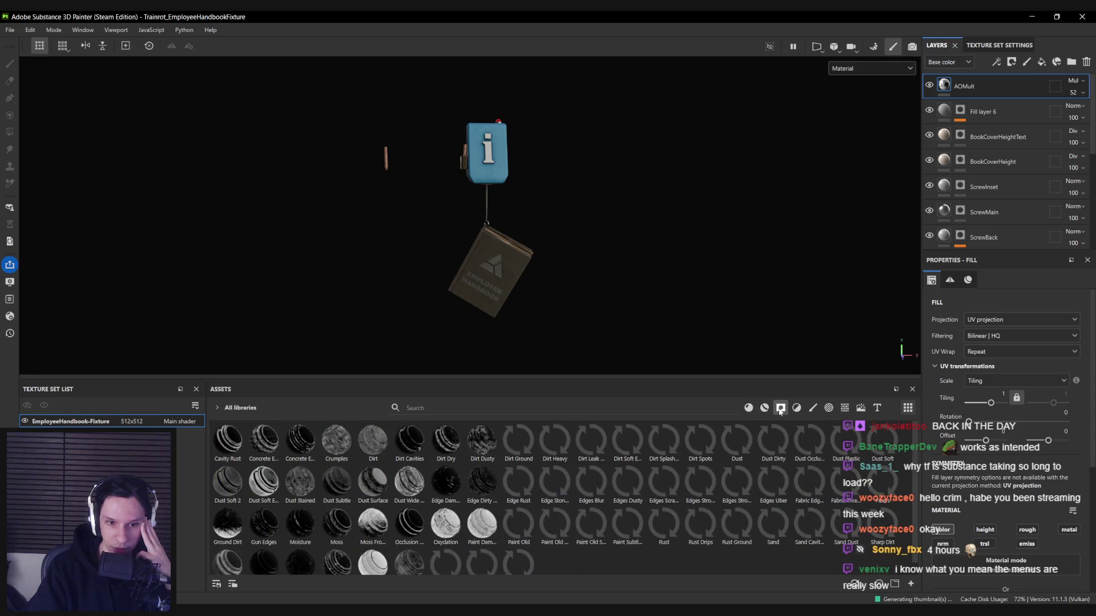
click(766, 409)
click(748, 409)
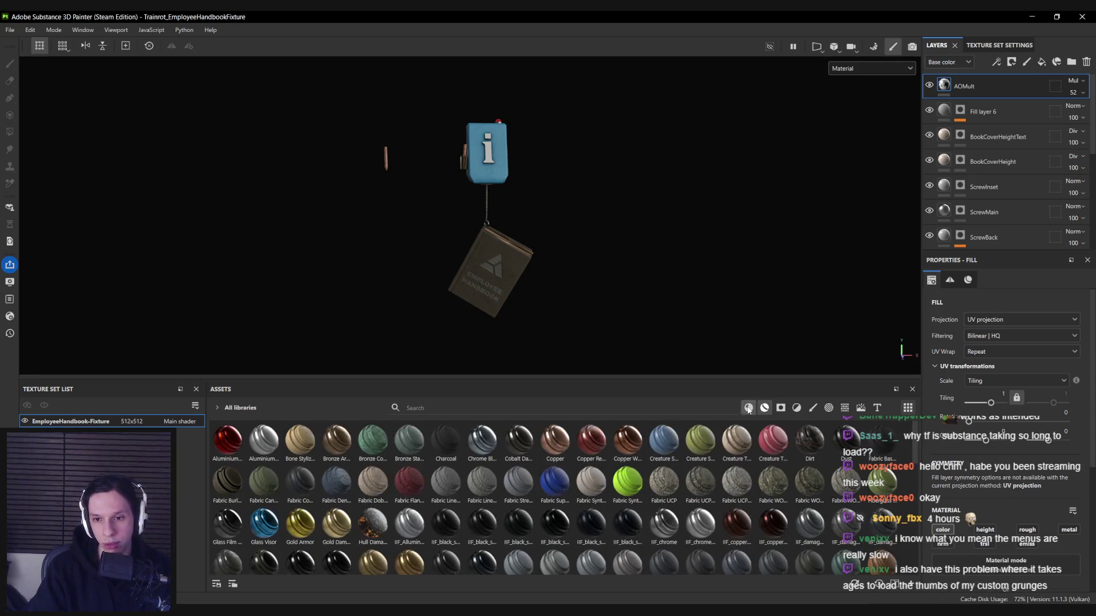
click(748, 409)
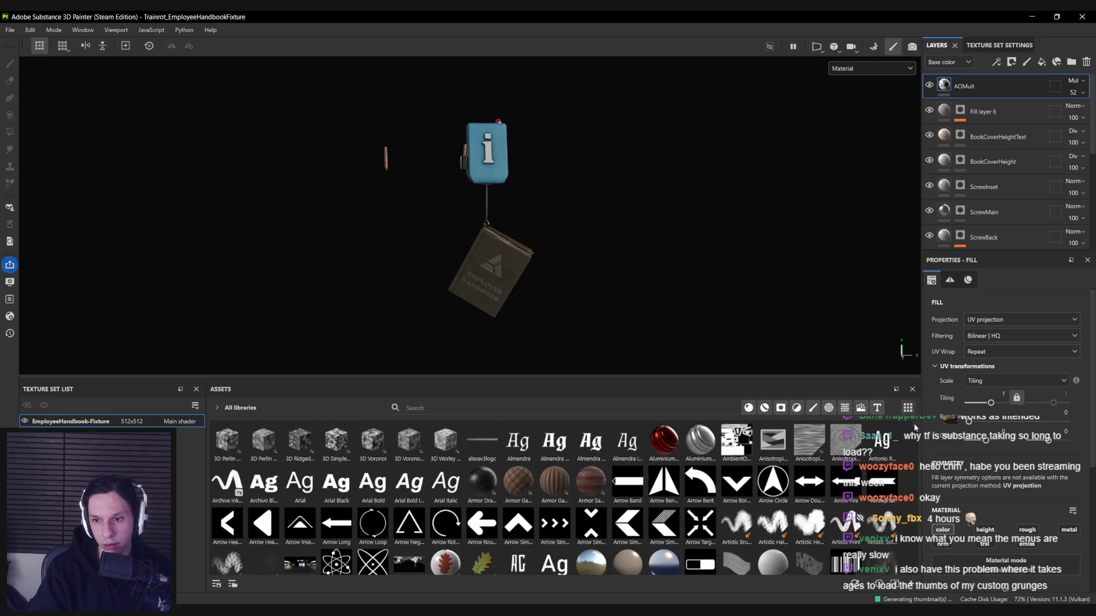
scroll(907, 485, down, 10)
scroll(906, 513, up, 10)
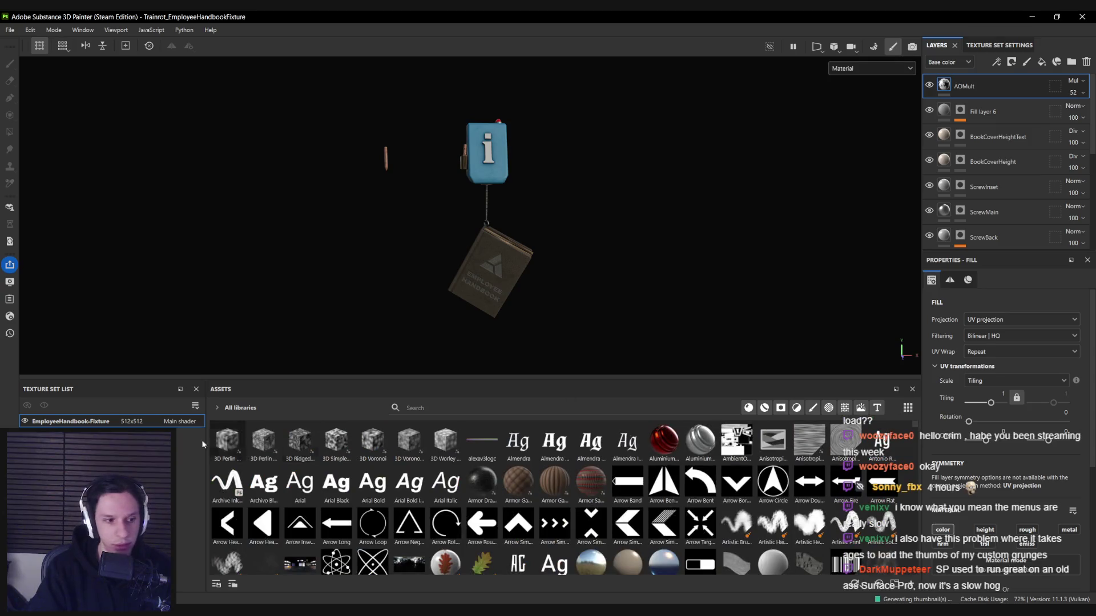
click(219, 406)
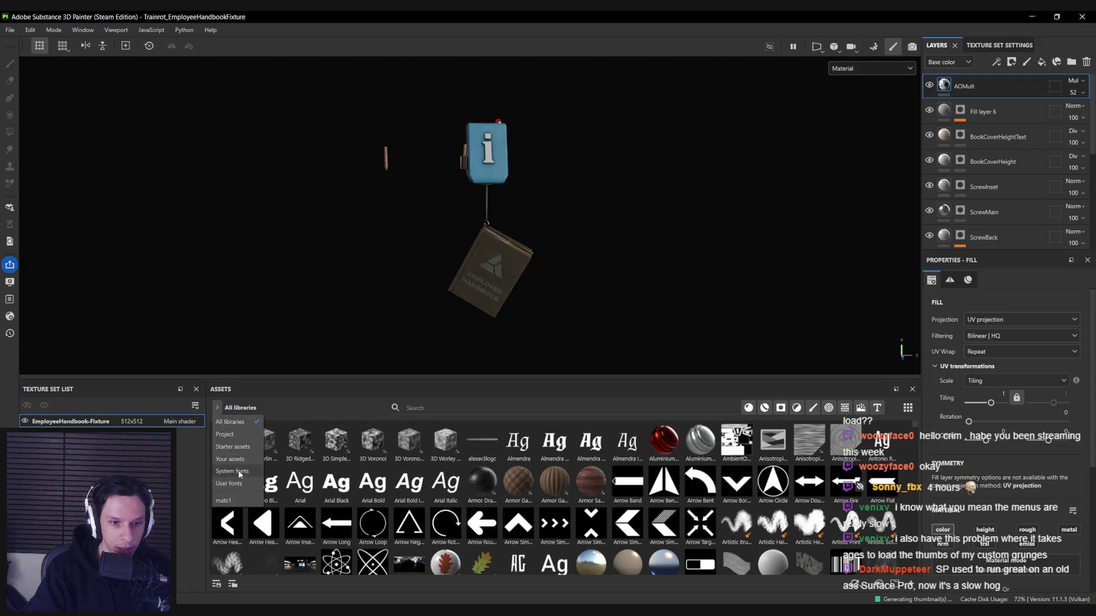
click(221, 406)
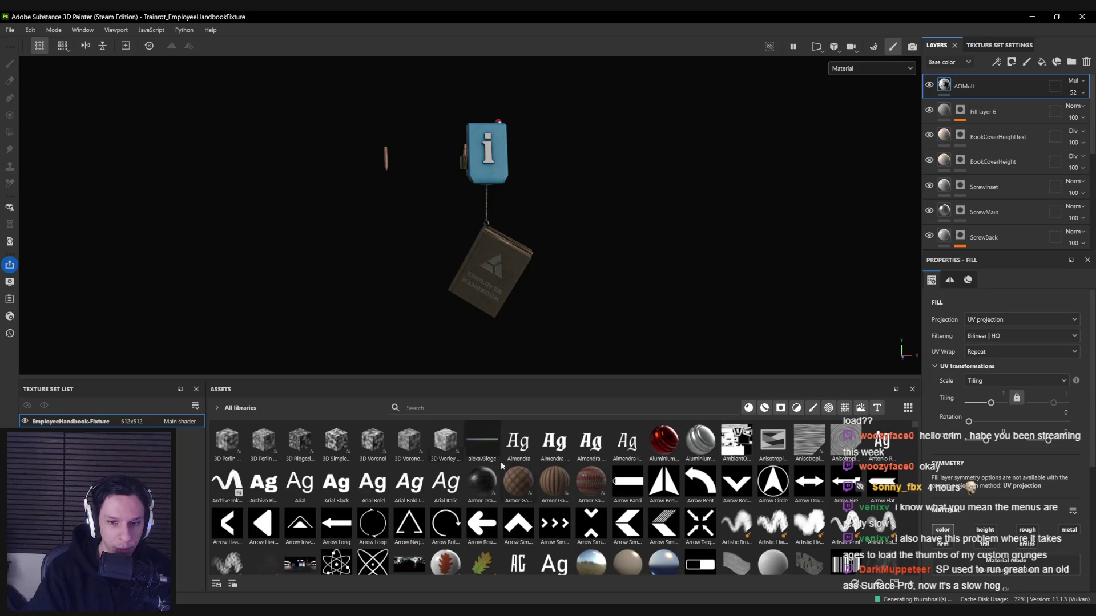
click(765, 407)
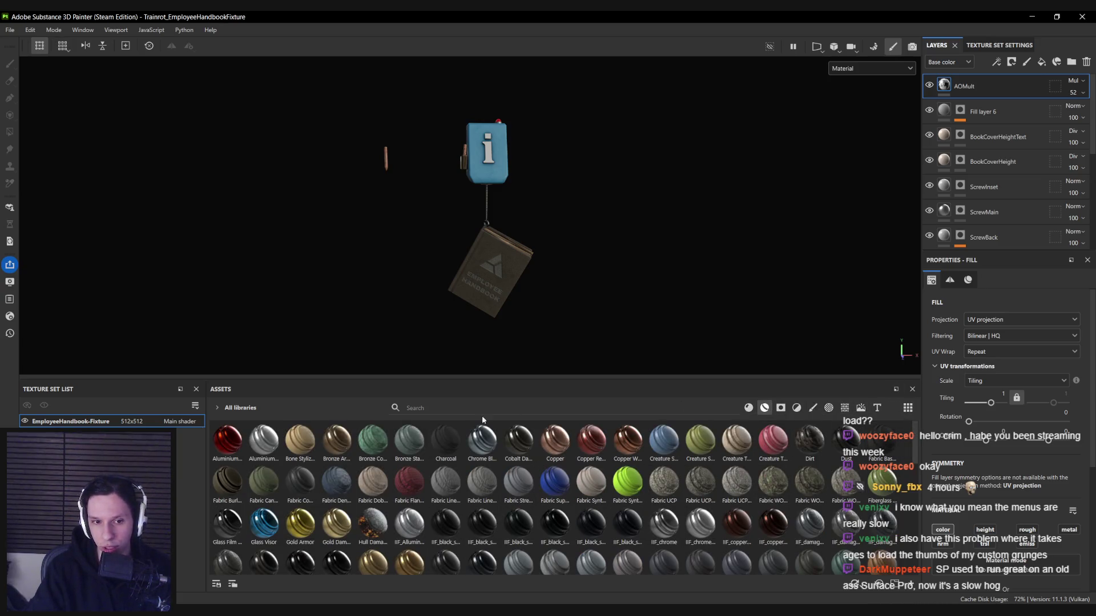
Close the screenshot browser, start Play in Editor, and open the handbook with E
click(1087, 18)
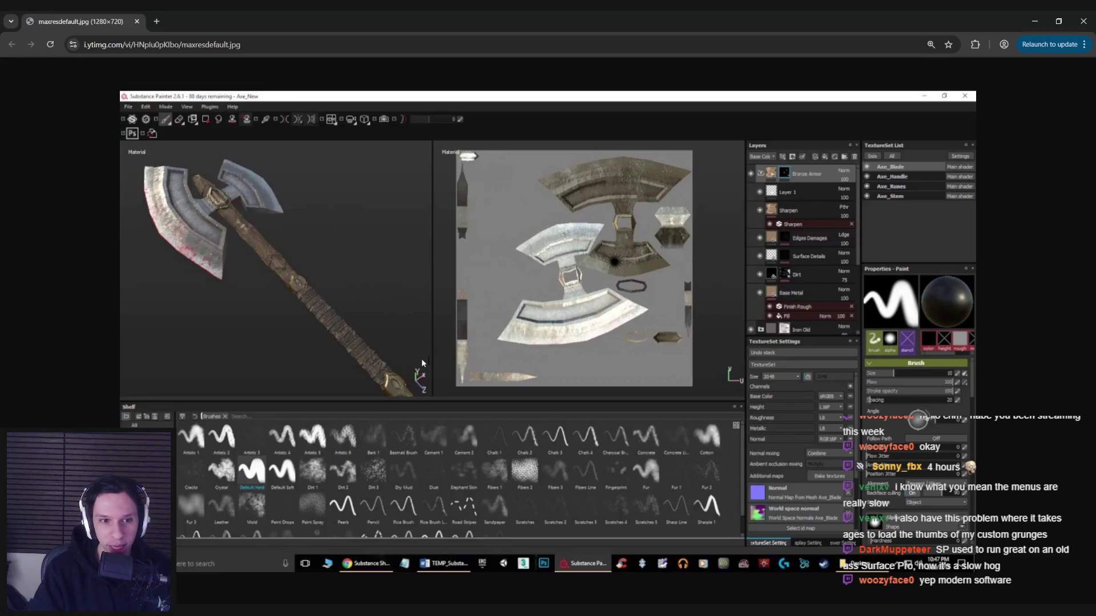
middle_click(94, 26)
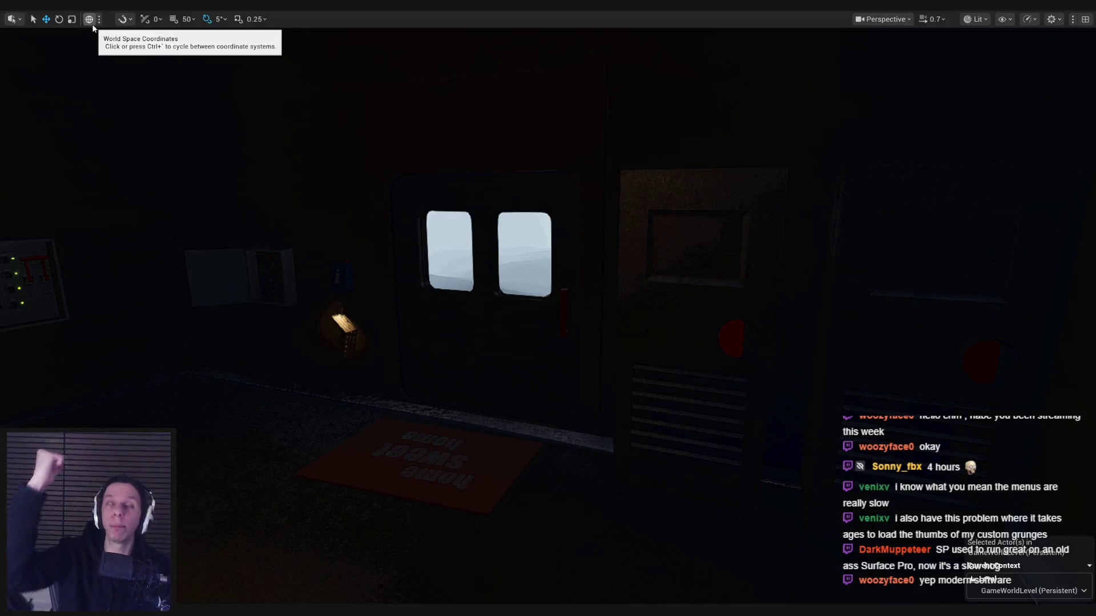
key(alt+p)
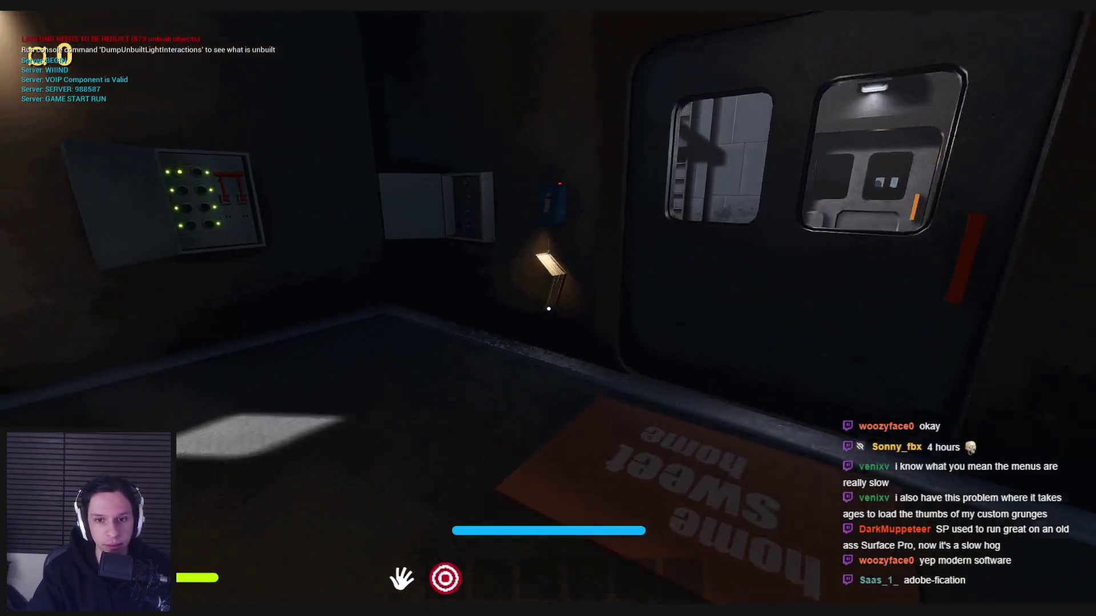
key(e)
Flip the handbook cover and turn three pages forward, then stop the play session
click(854, 374)
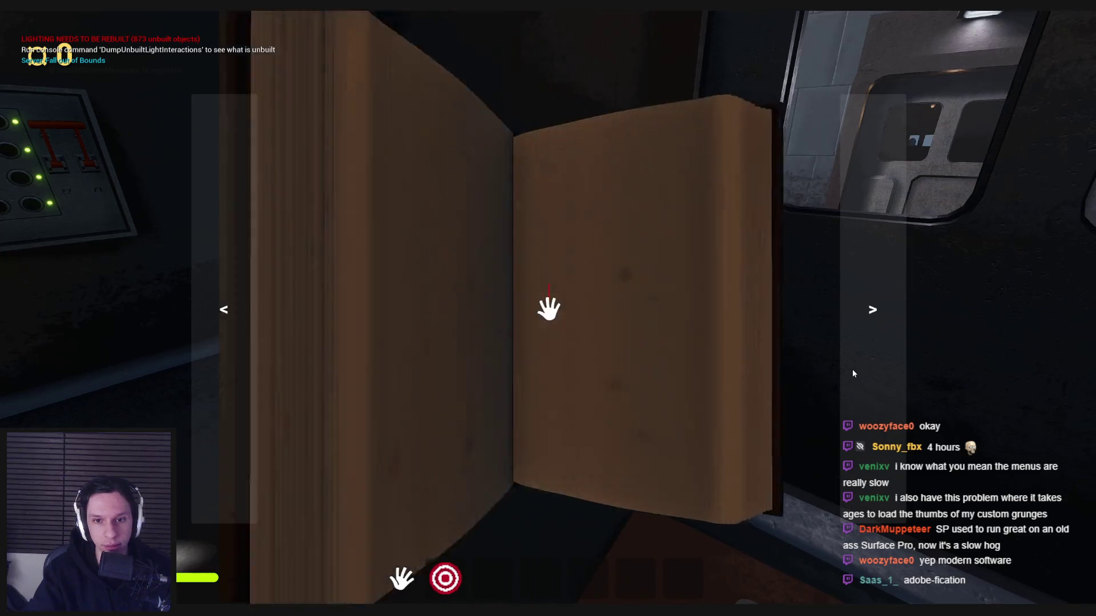
click(852, 373)
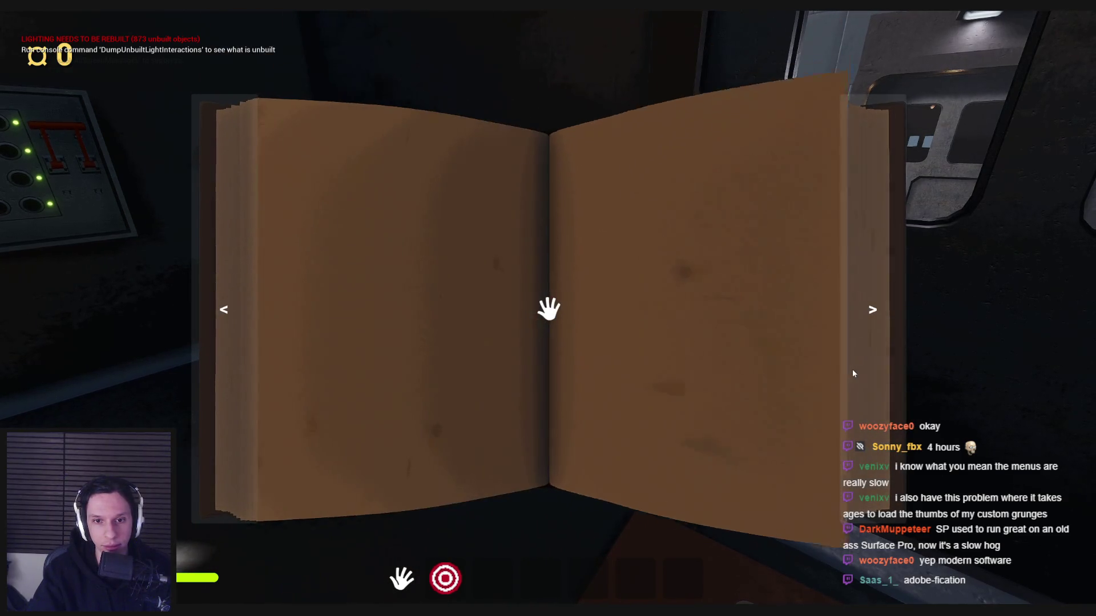
click(852, 373)
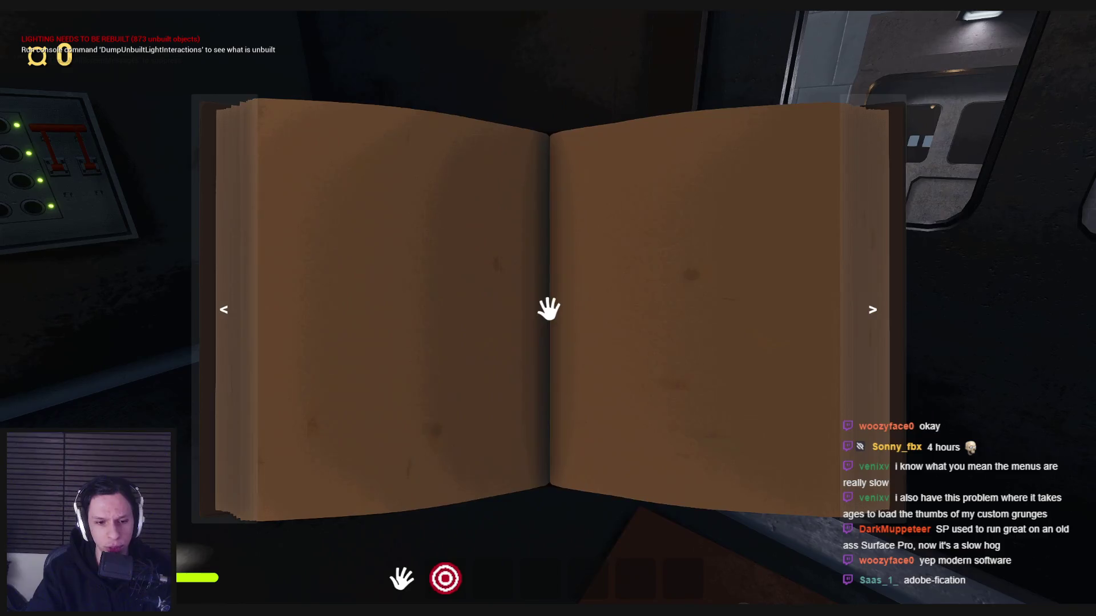
key(alt+Tab)
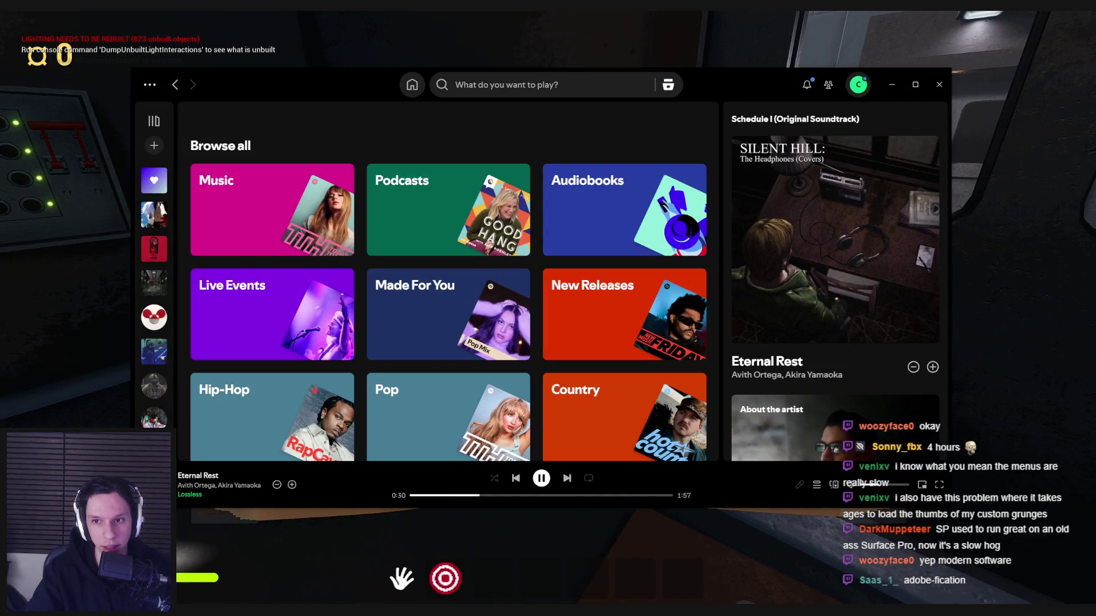
key(alt+Tab)
click(856, 387)
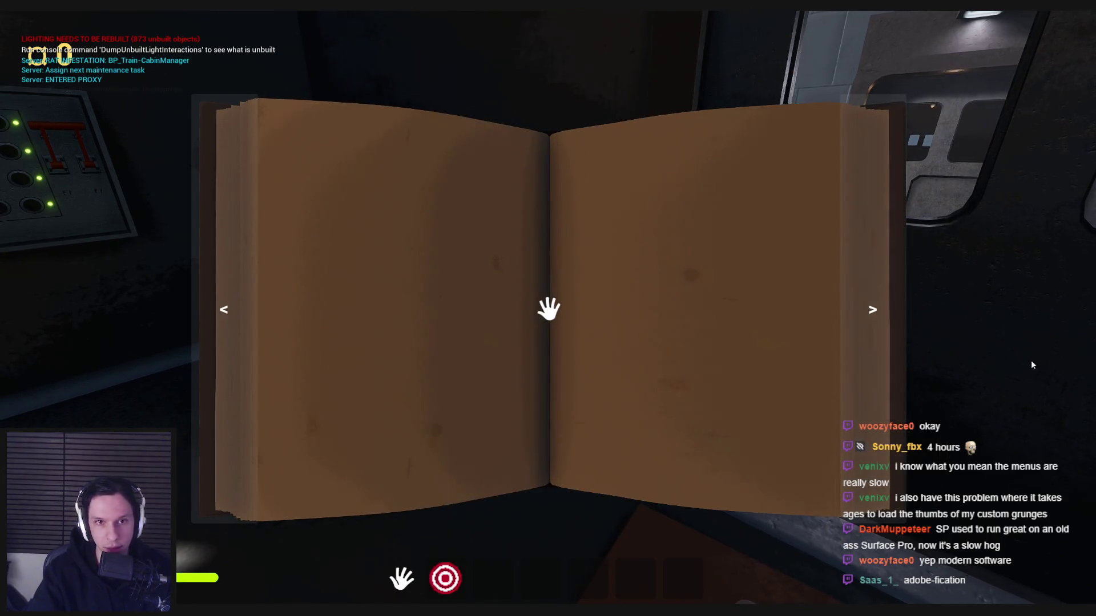
key(Escape)
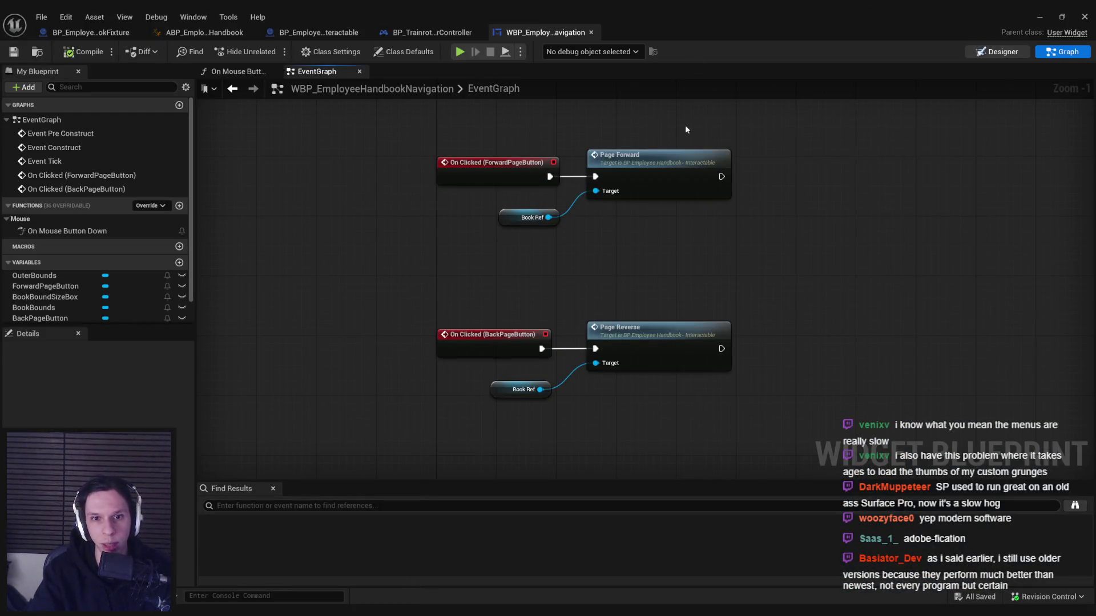
Add a breakpoint on the Branch node in the On Mouse Button Down function
click(998, 51)
key(ctrl+shift+g)
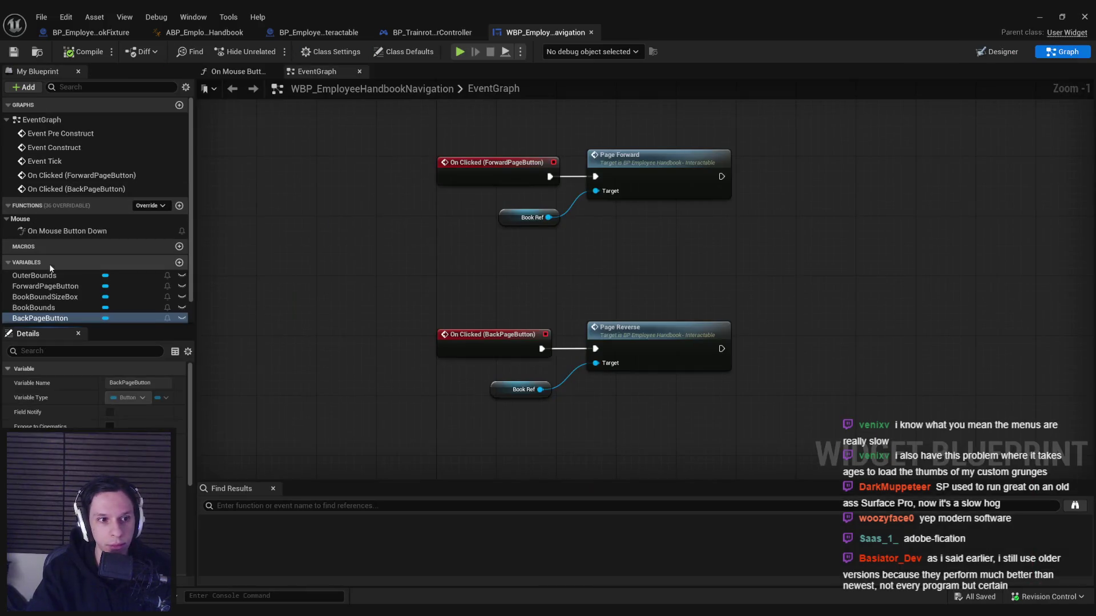
double_click(48, 231)
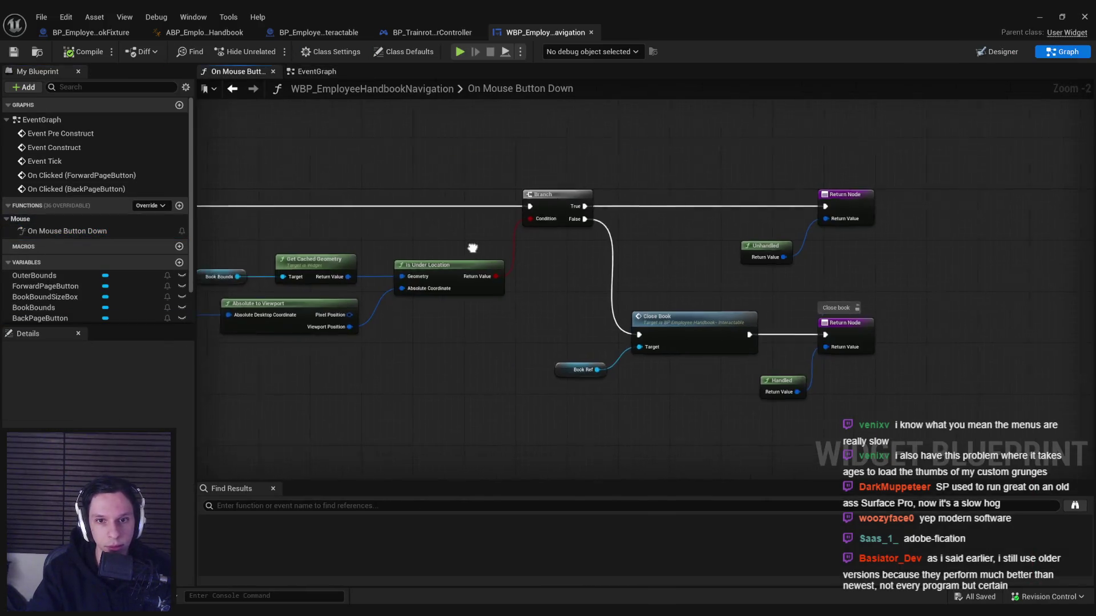
scroll(521, 258, up, 2)
right_click(672, 222)
click(724, 417)
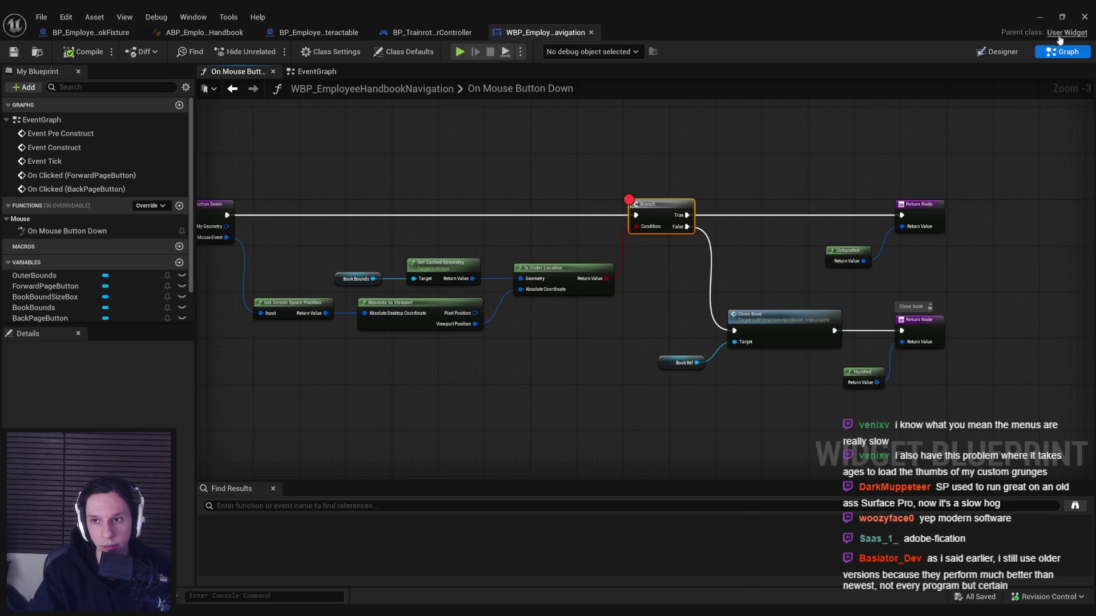
Play the level, open the handbook, and click outside it to hit the breakpoint
key(alt+Tab)
key(alt+p)
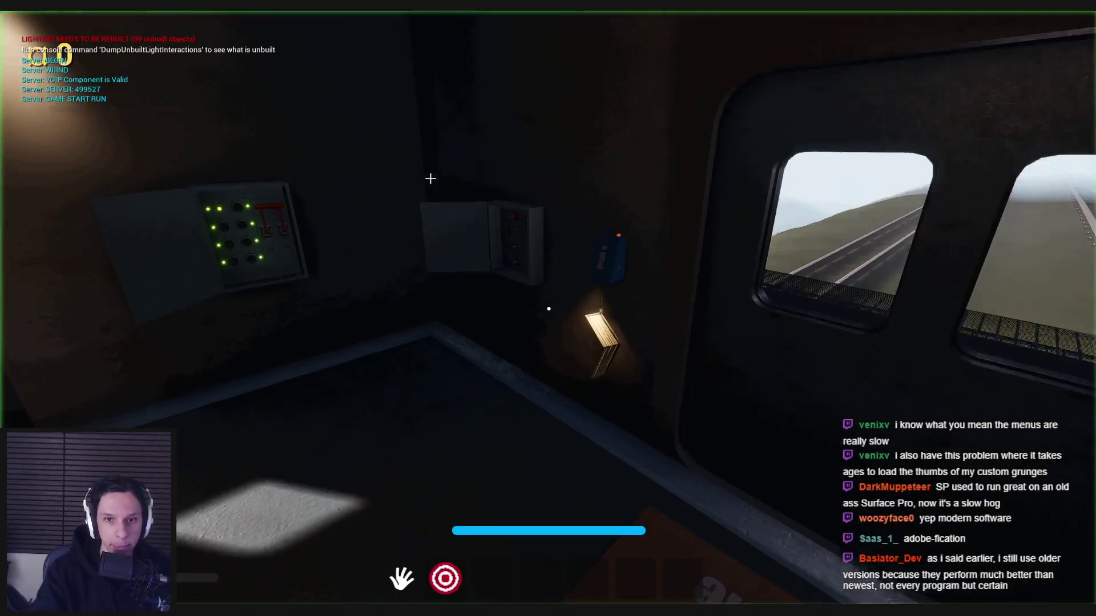
click(732, 209)
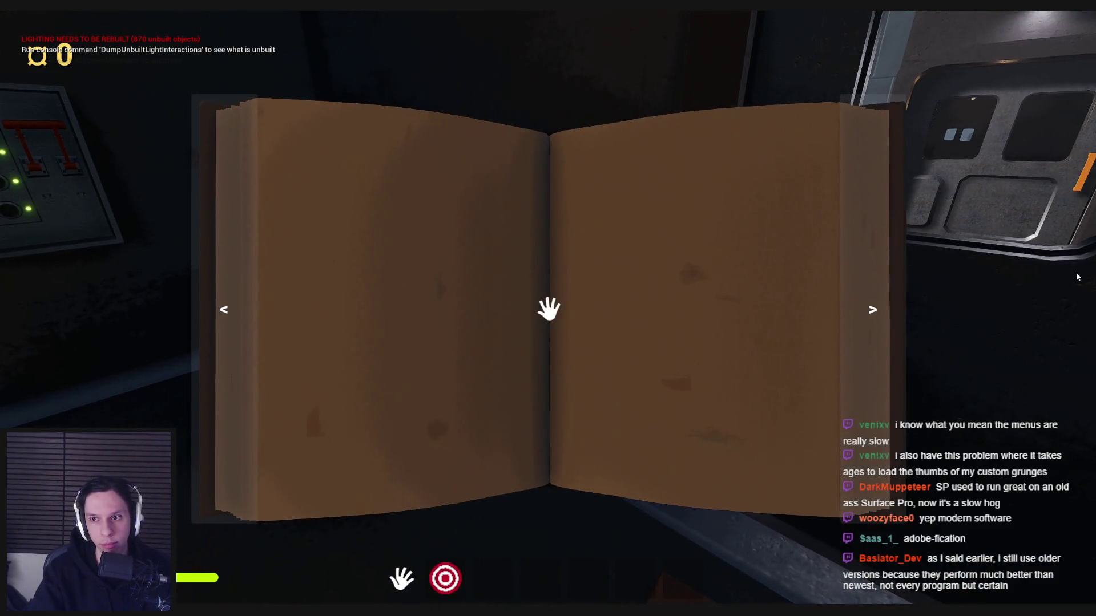
click(1077, 277)
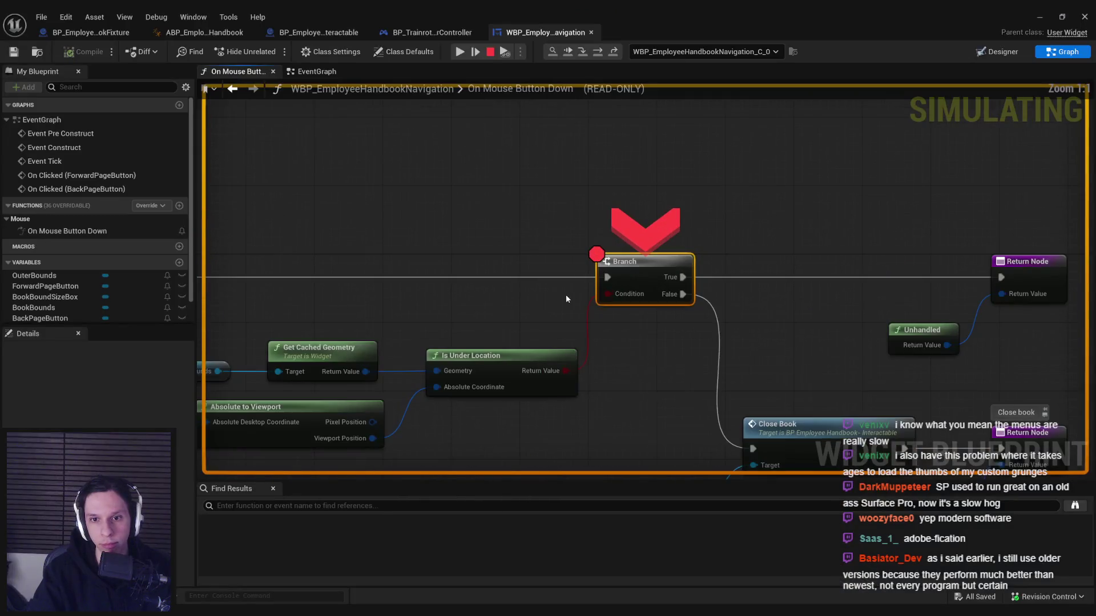
Inspect the On Mouse Button Down pin values while paused, then stop debugging
scroll(565, 342, down, 1)
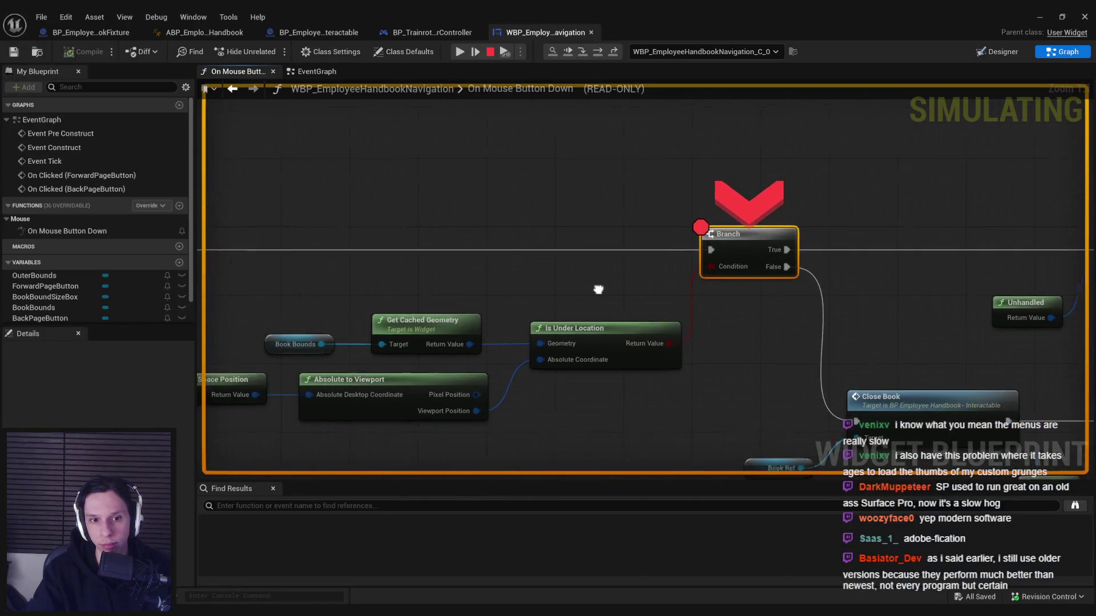
drag(568, 298, 693, 285)
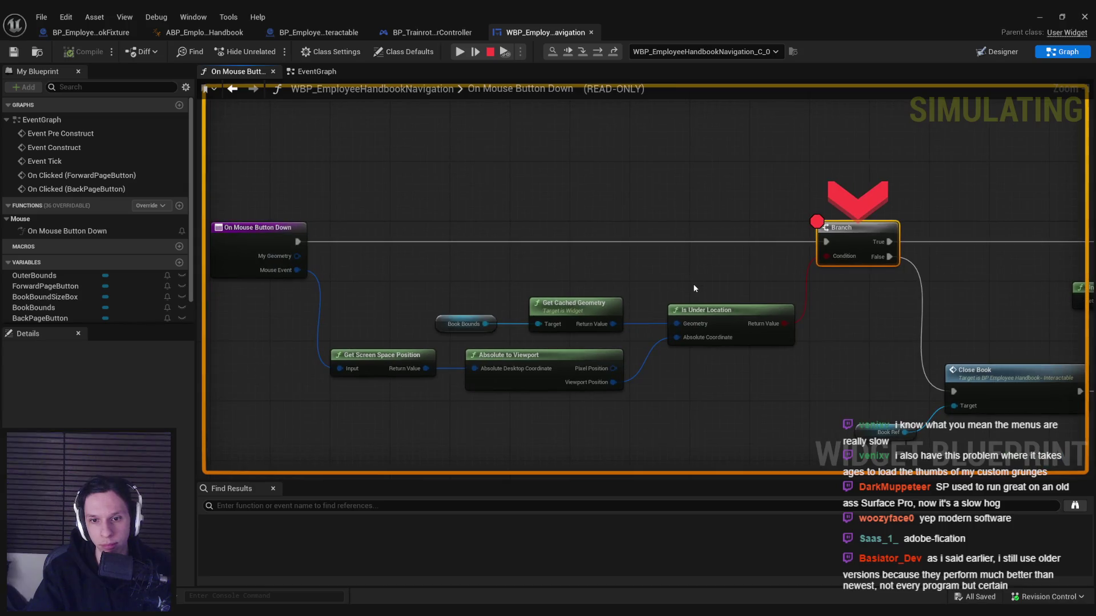
mouse_move(613, 382)
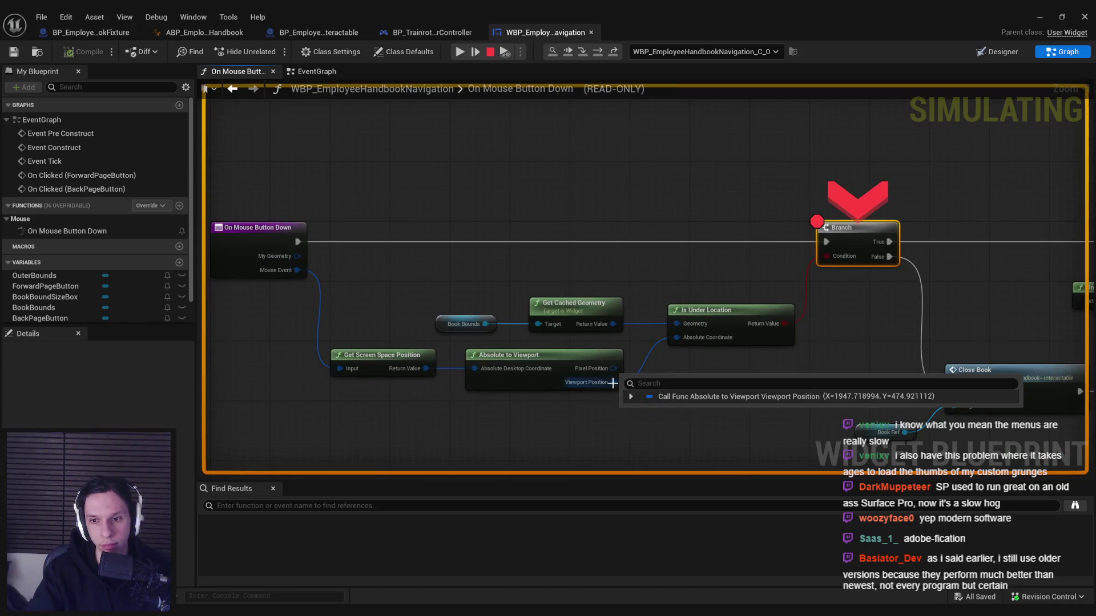
mouse_move(613, 329)
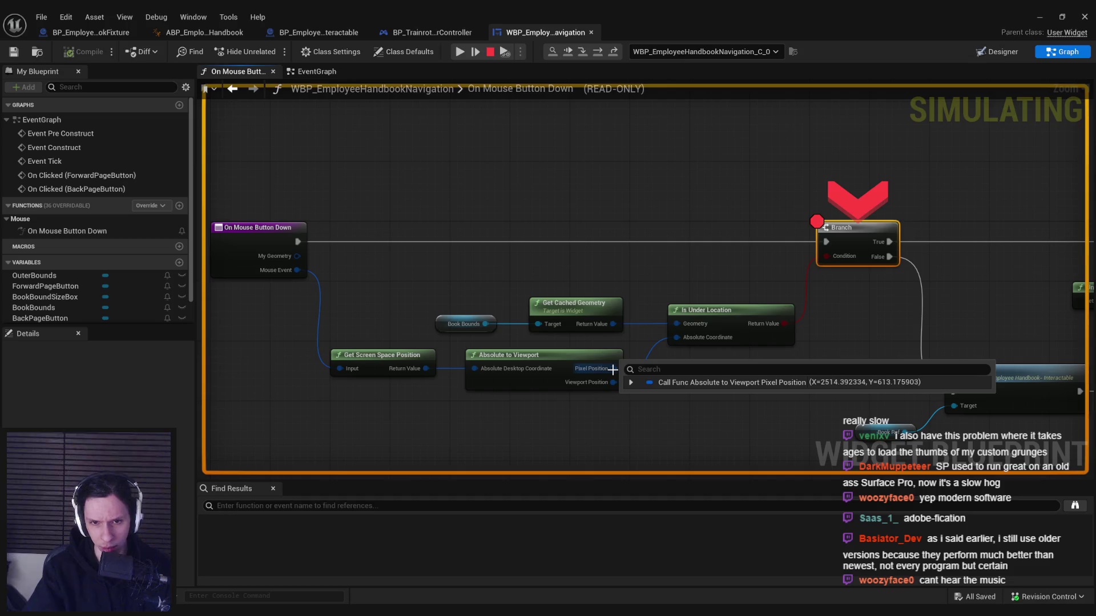
key(Escape)
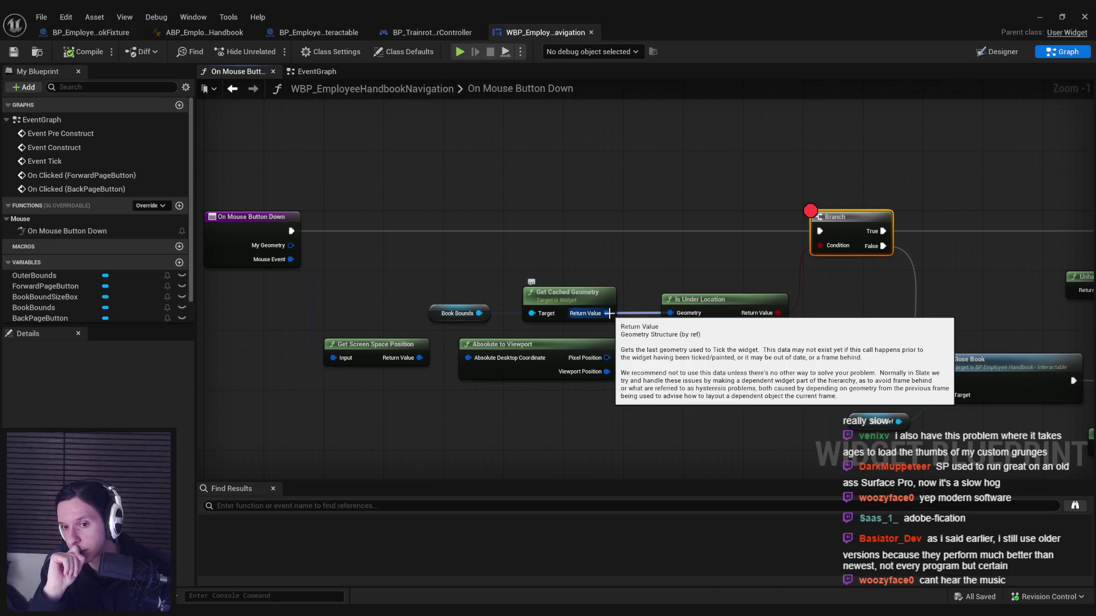
Connect Pixel Position to Is Under Location's Absolute Coordinate and remove the Branch breakpoint
drag(607, 358, 670, 327)
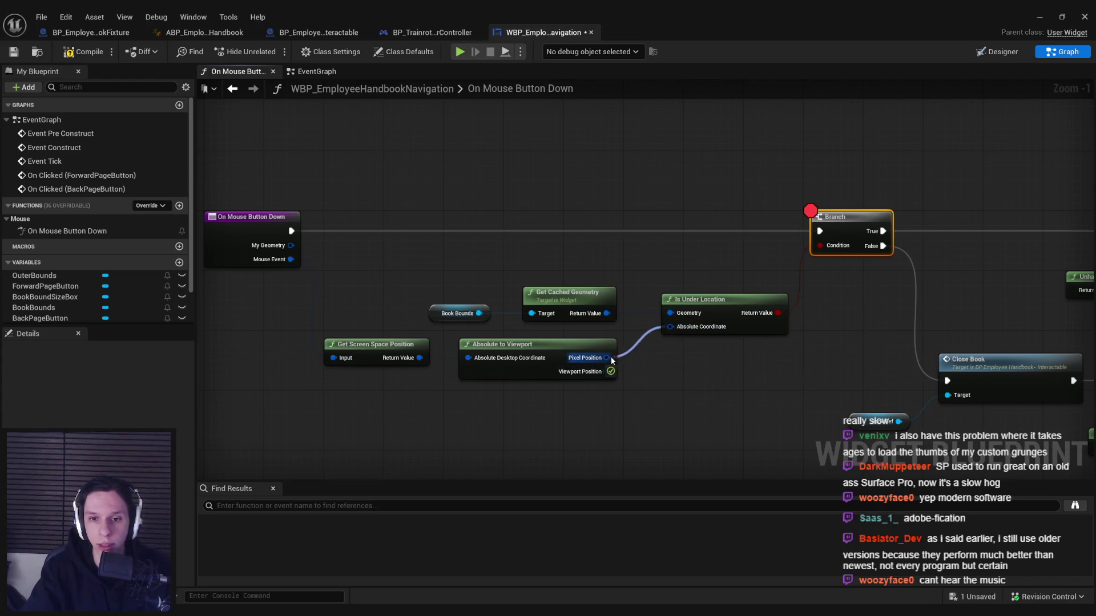
right_click(664, 191)
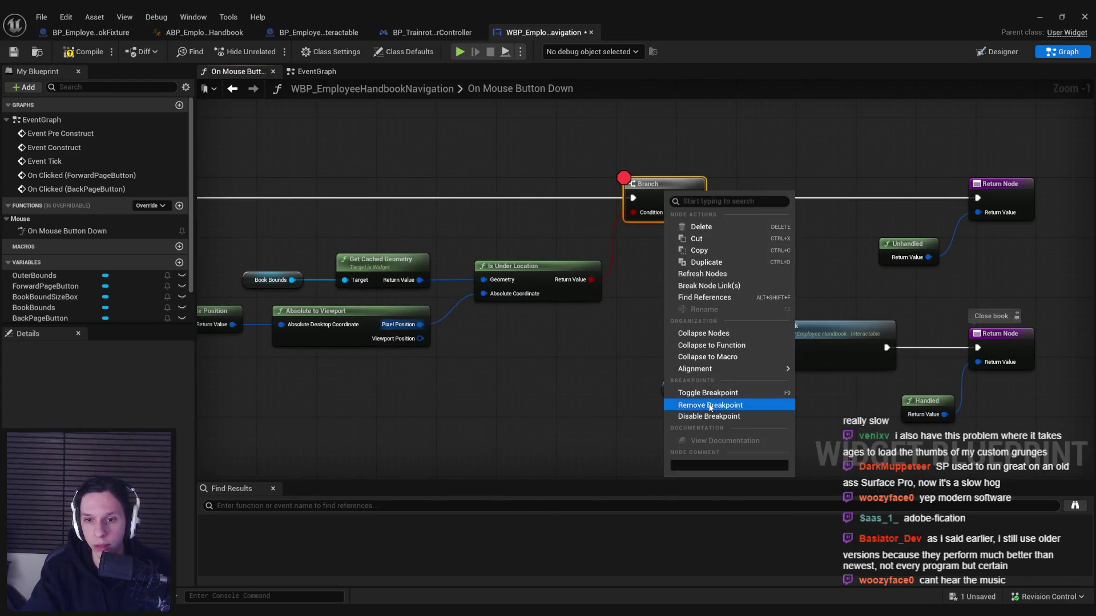
click(692, 333)
click(1062, 17)
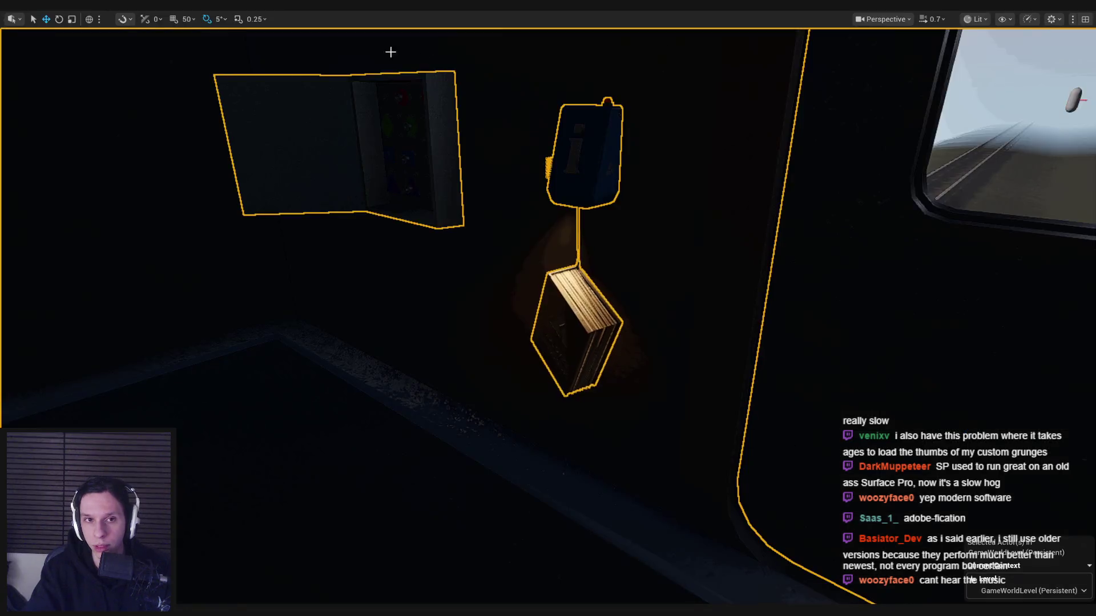
Start Play and toggle the handbook open and closed with E several times
key(alt+p)
key(e)
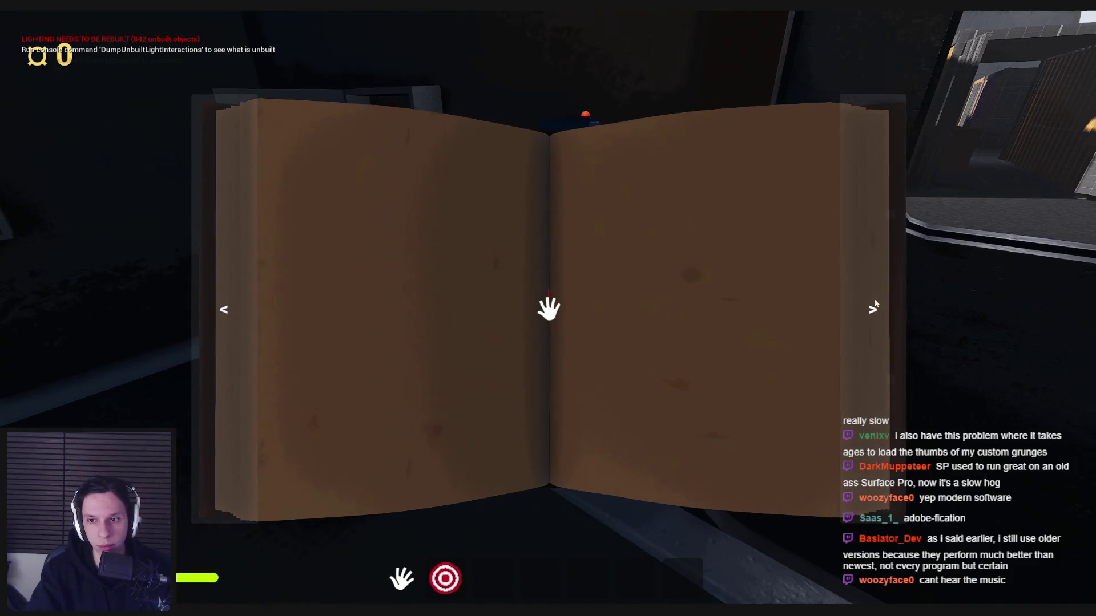
key(e)
key(e)
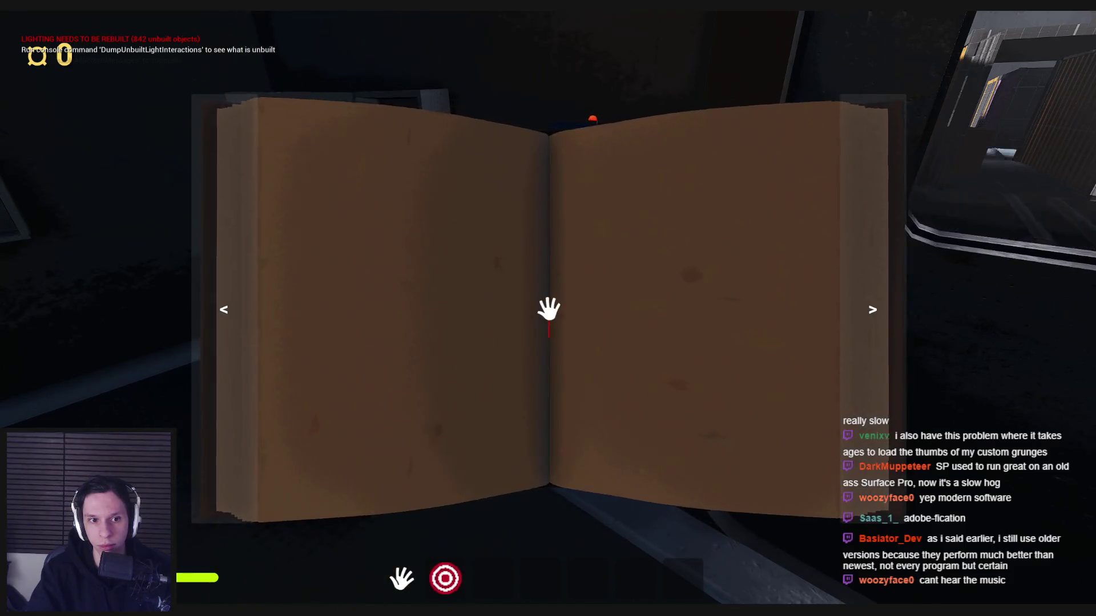
key(e)
key(e)
key(e)
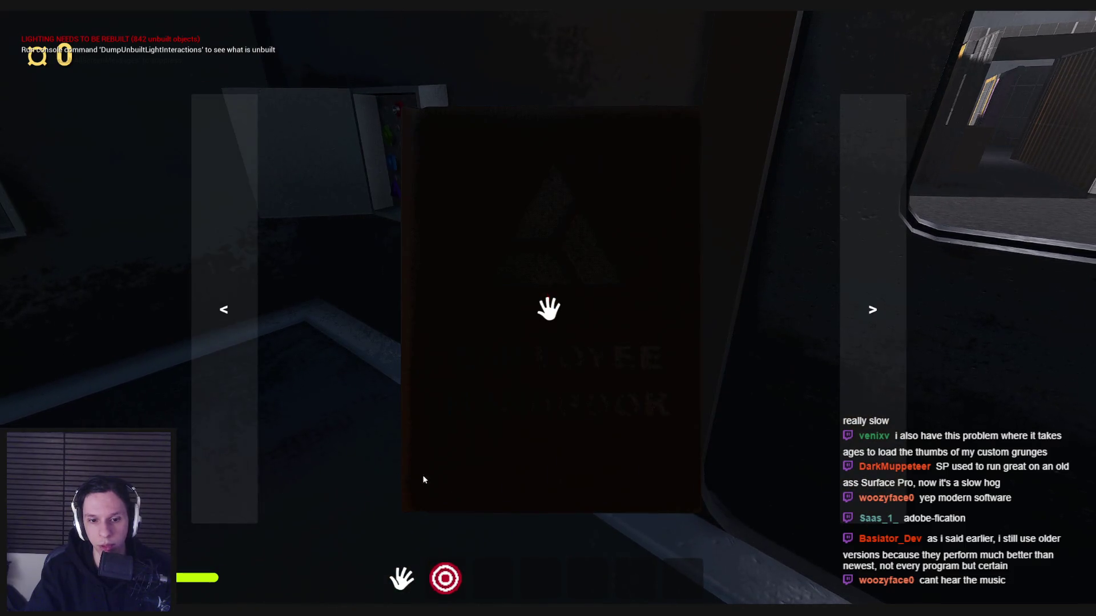
key(e)
key(e)
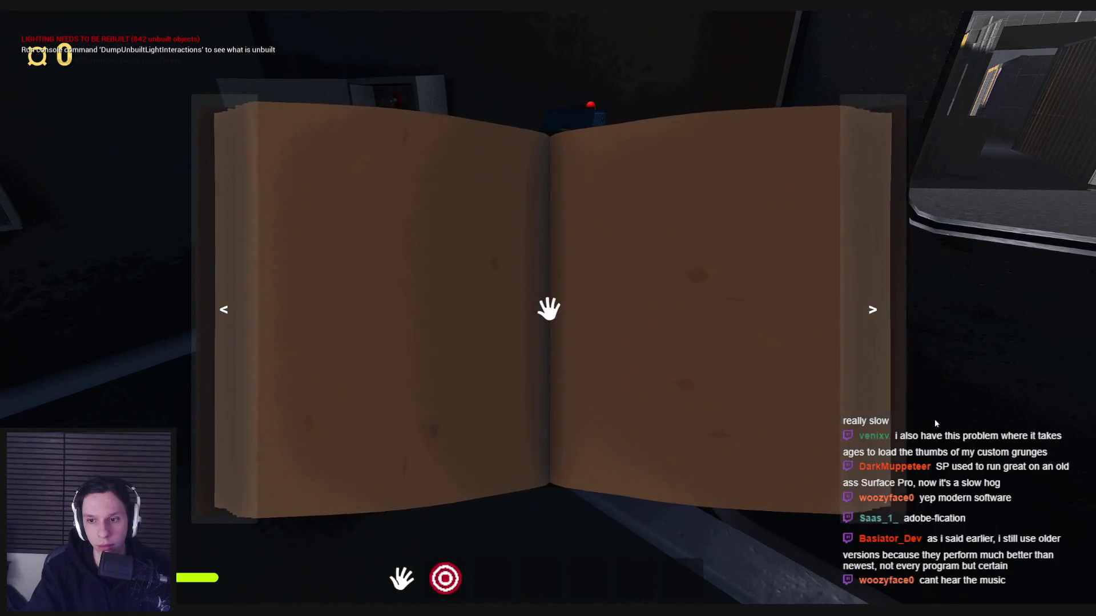
click(899, 418)
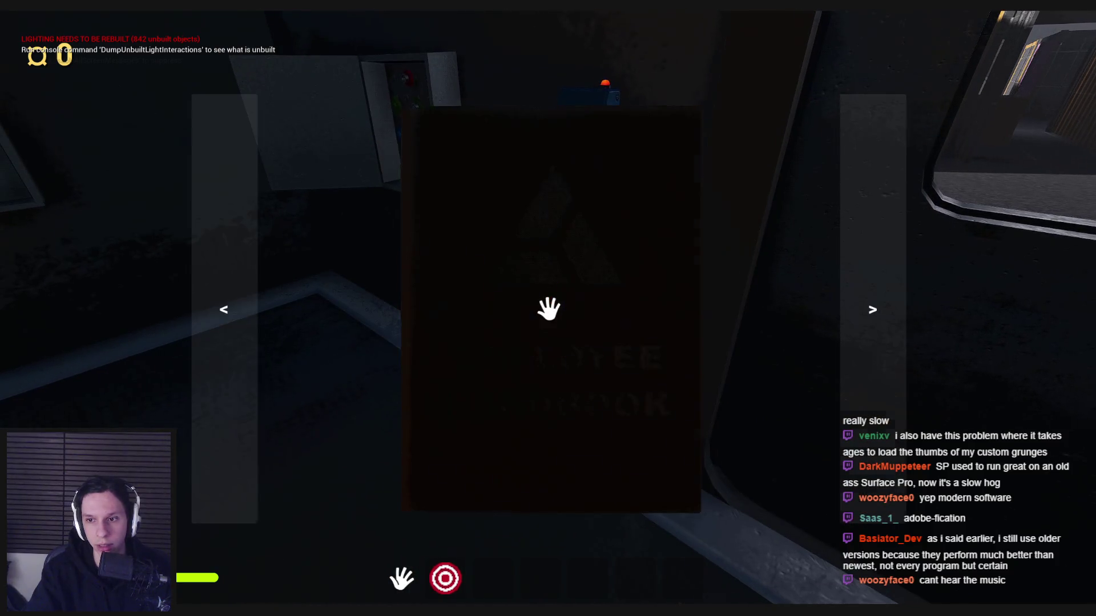
key(e)
key(e)
key(e)
key(e)
Open the handbook cover, turn five pages forward, then close the book
click(864, 322)
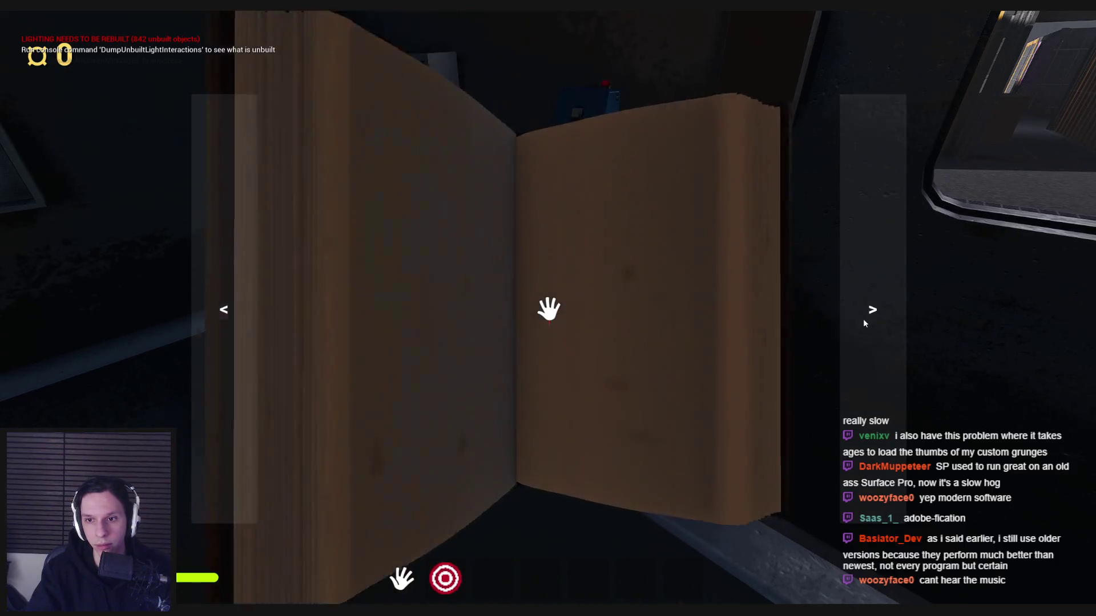
click(867, 358)
click(867, 358)
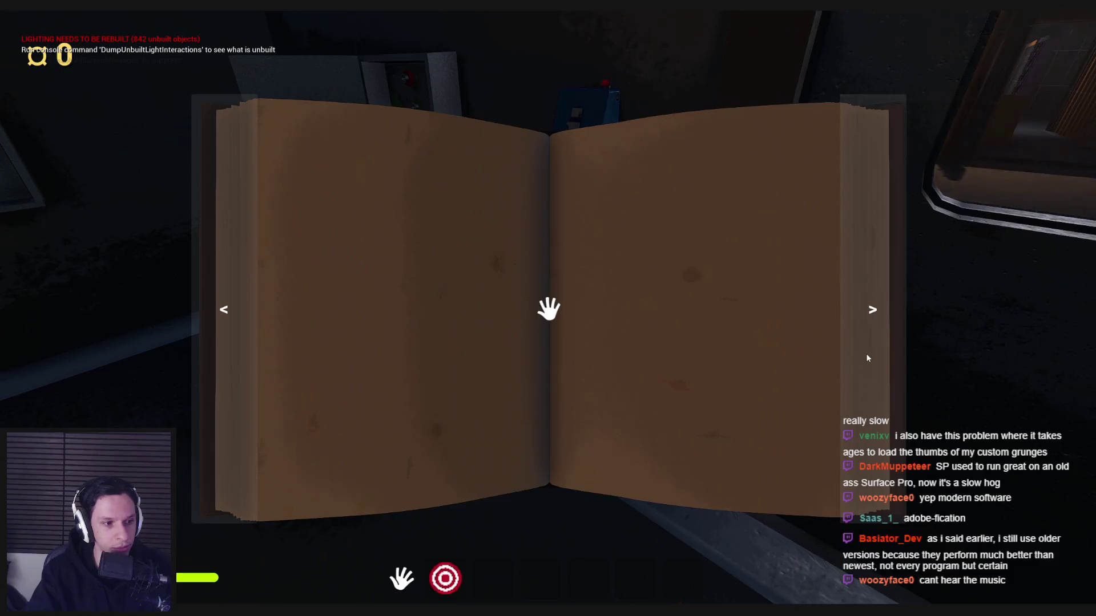
click(866, 358)
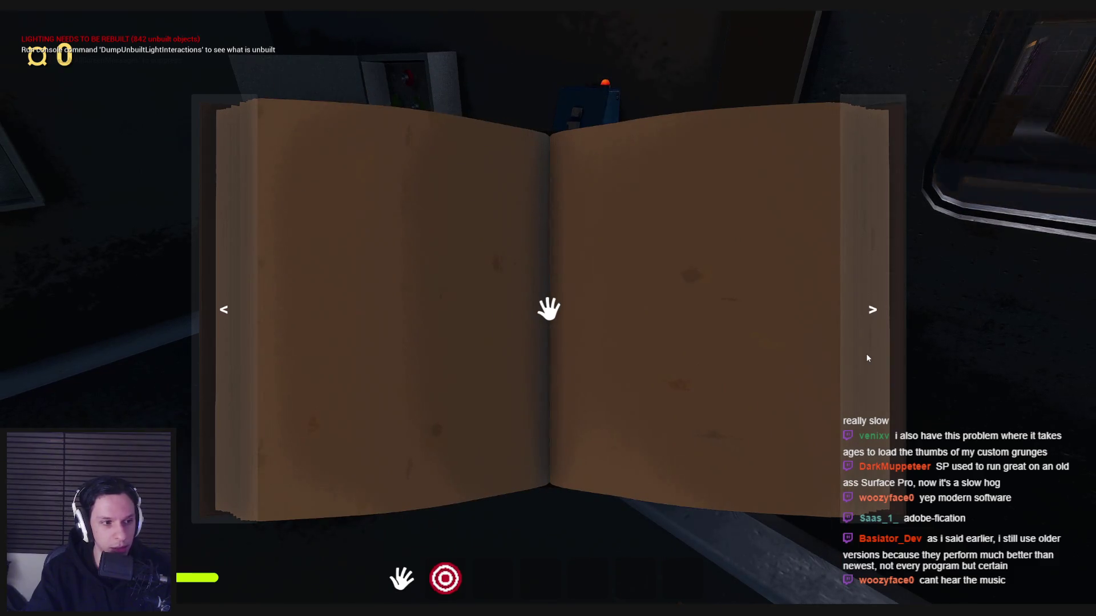
click(867, 358)
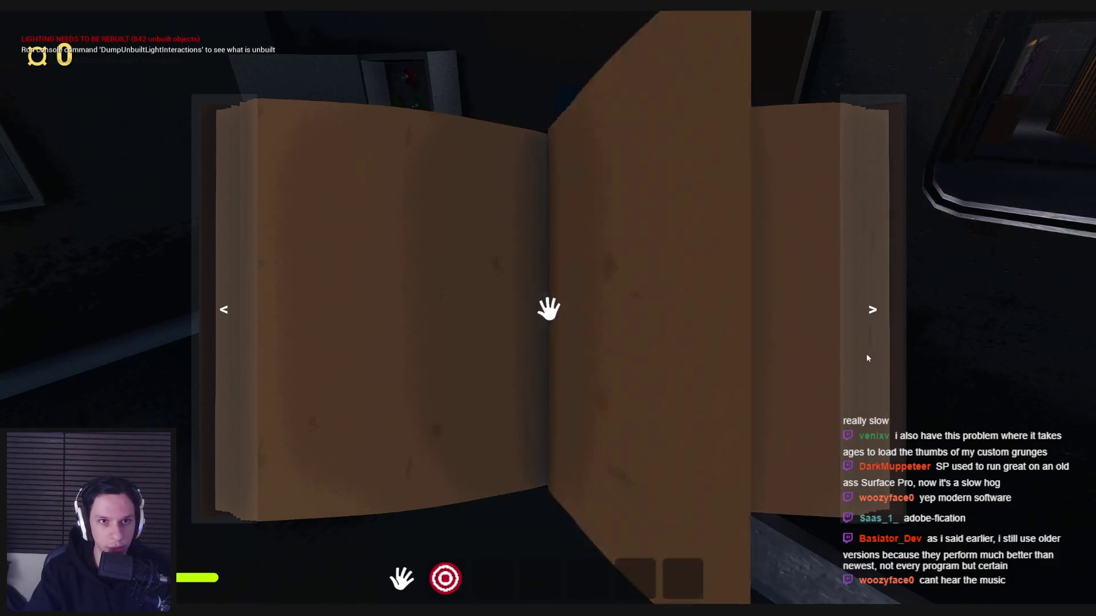
click(867, 358)
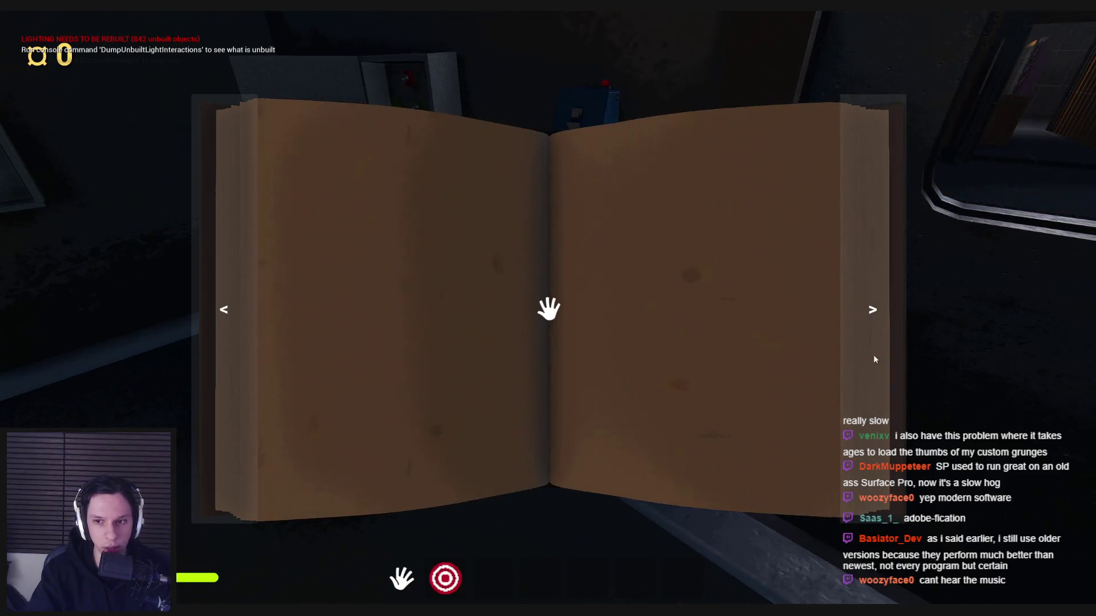
right_click(868, 354)
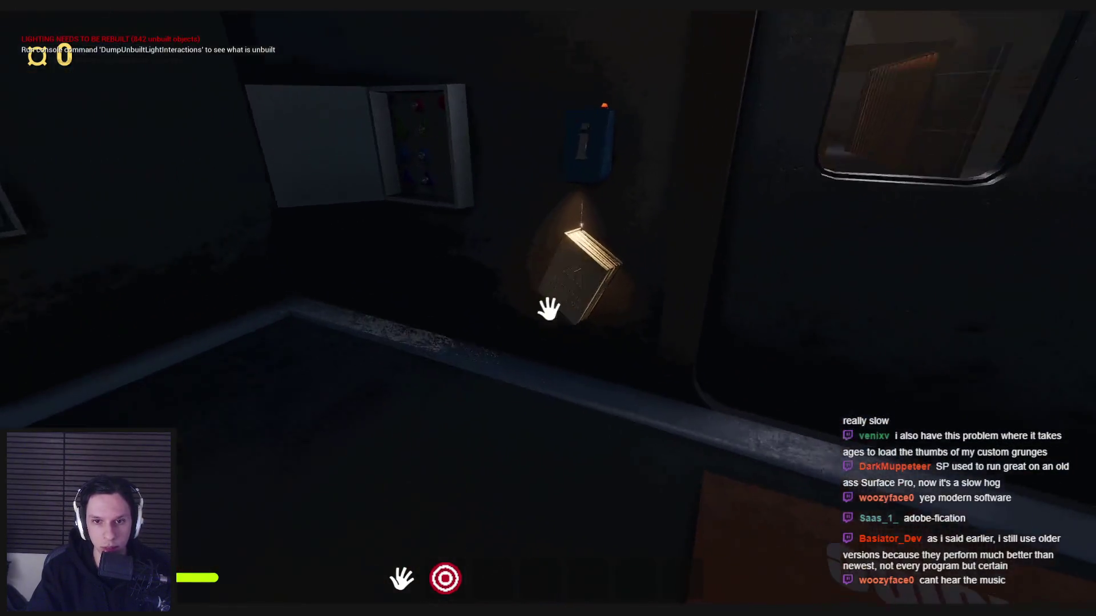
Reopen the handbook, turn two pages forward, and close it again
click(548, 308)
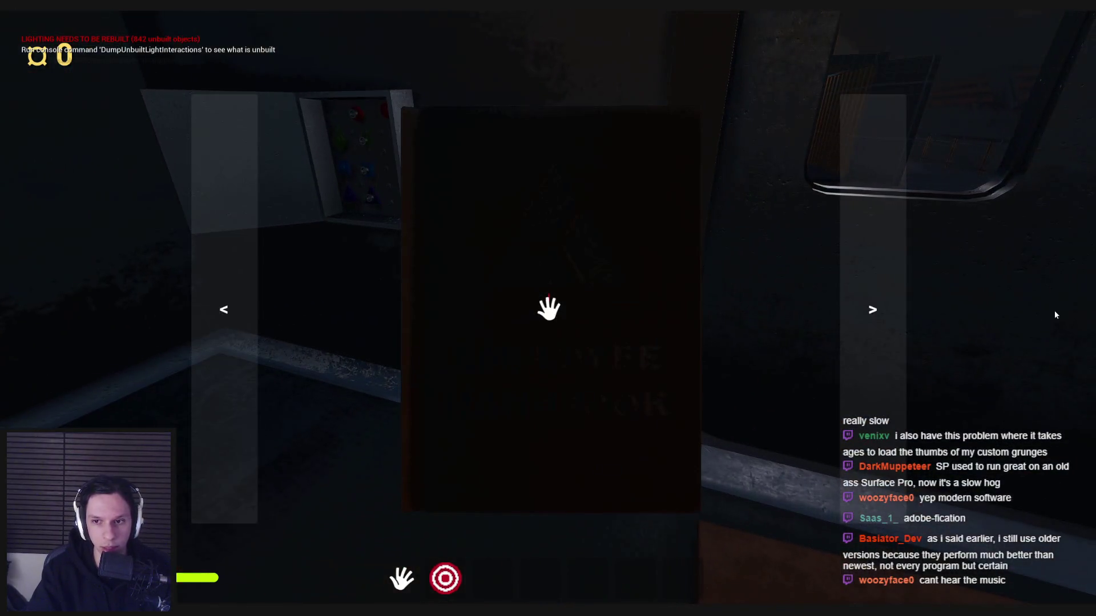
click(888, 328)
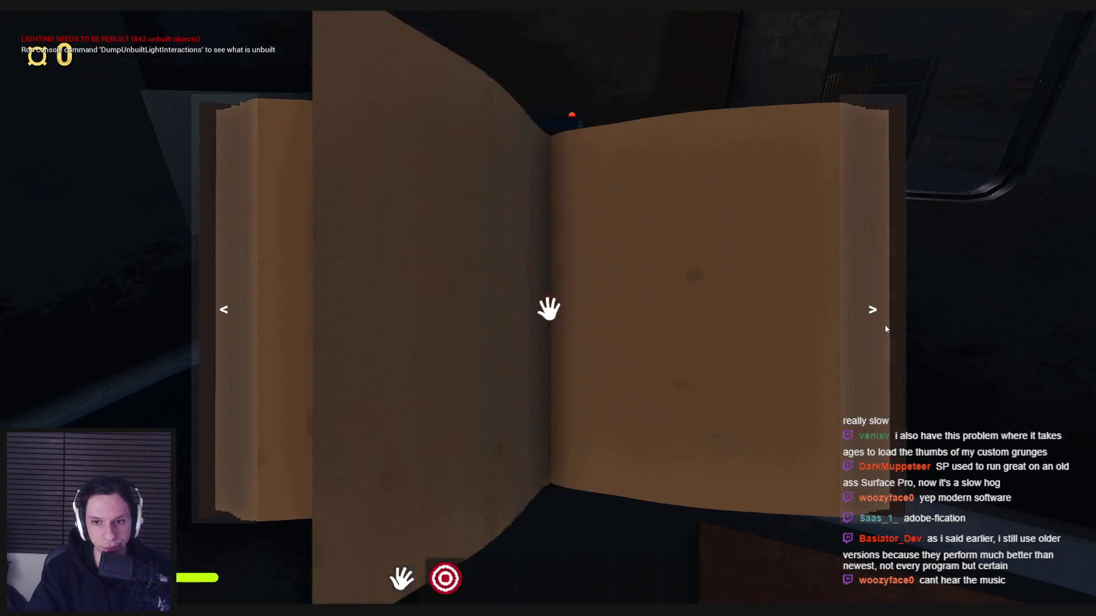
click(885, 329)
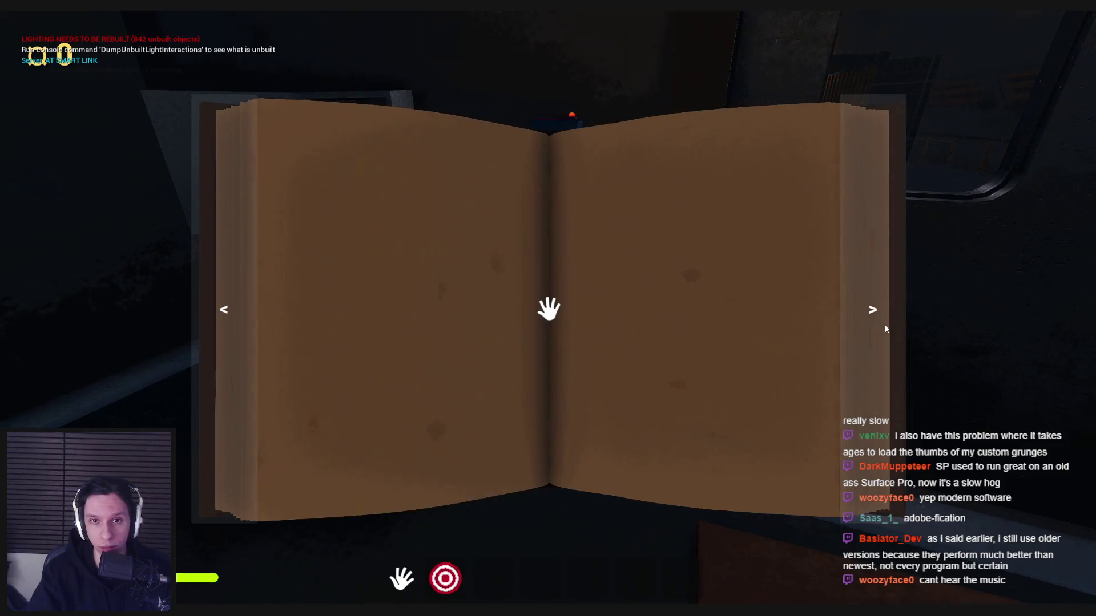
click(885, 327)
right_click(885, 328)
Reopen the handbook, page forward, back with <, forward again, then click outside to close
click(547, 308)
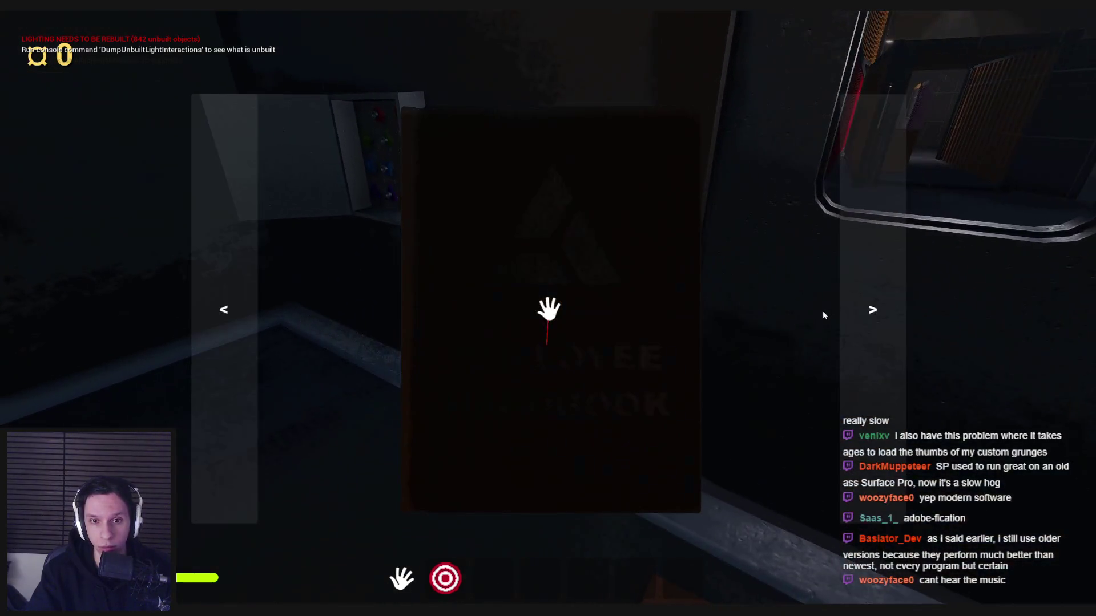
click(865, 318)
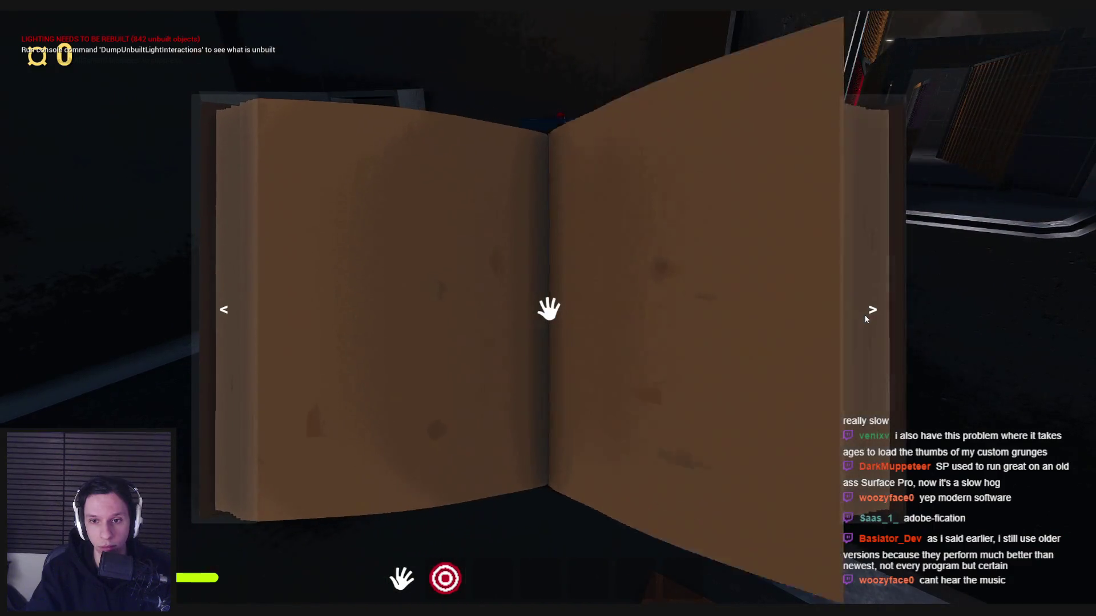
click(865, 318)
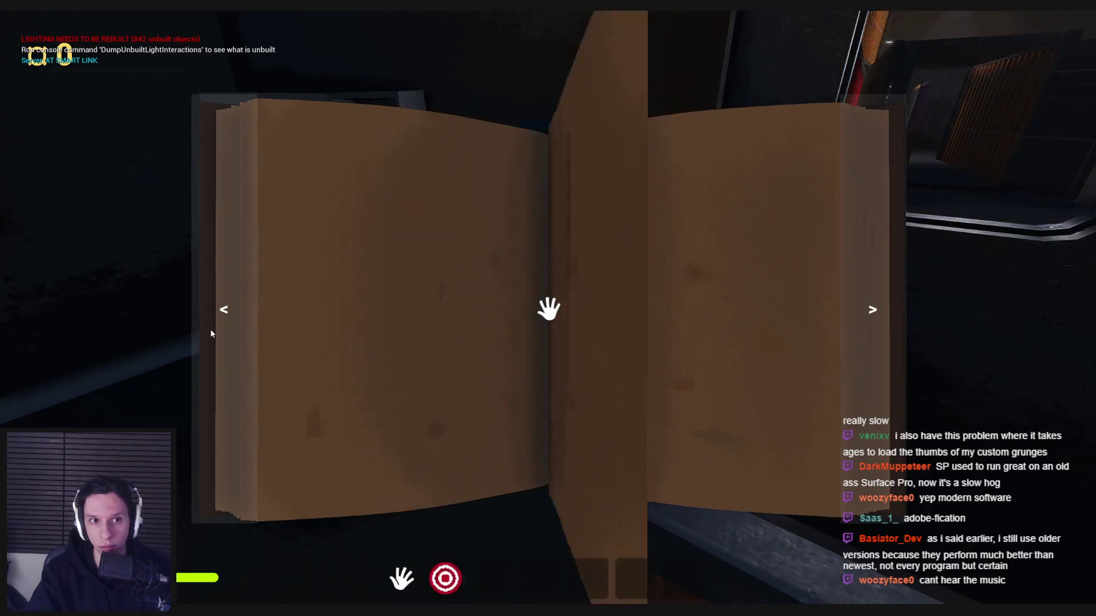
click(210, 333)
click(875, 337)
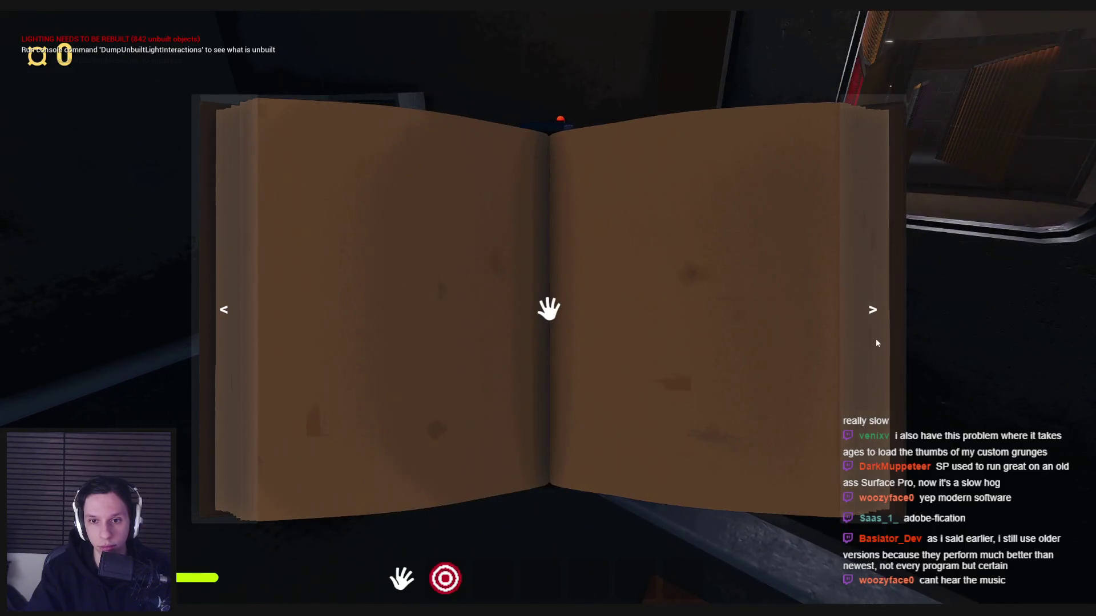
click(943, 327)
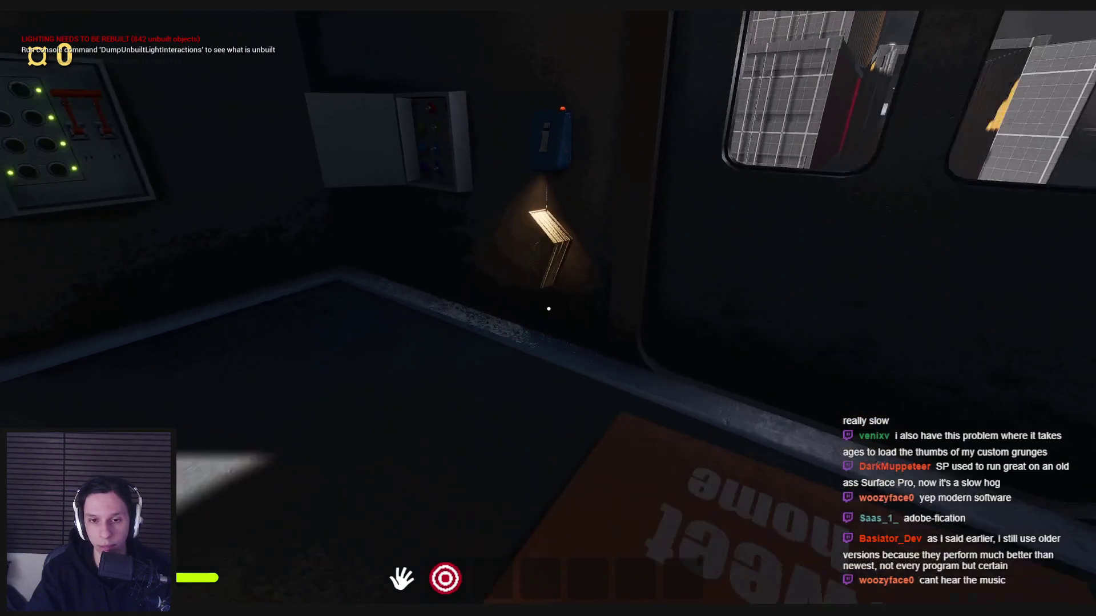
Reopen the handbook on a blank spread, turn two pages forward, then stop play
click(861, 358)
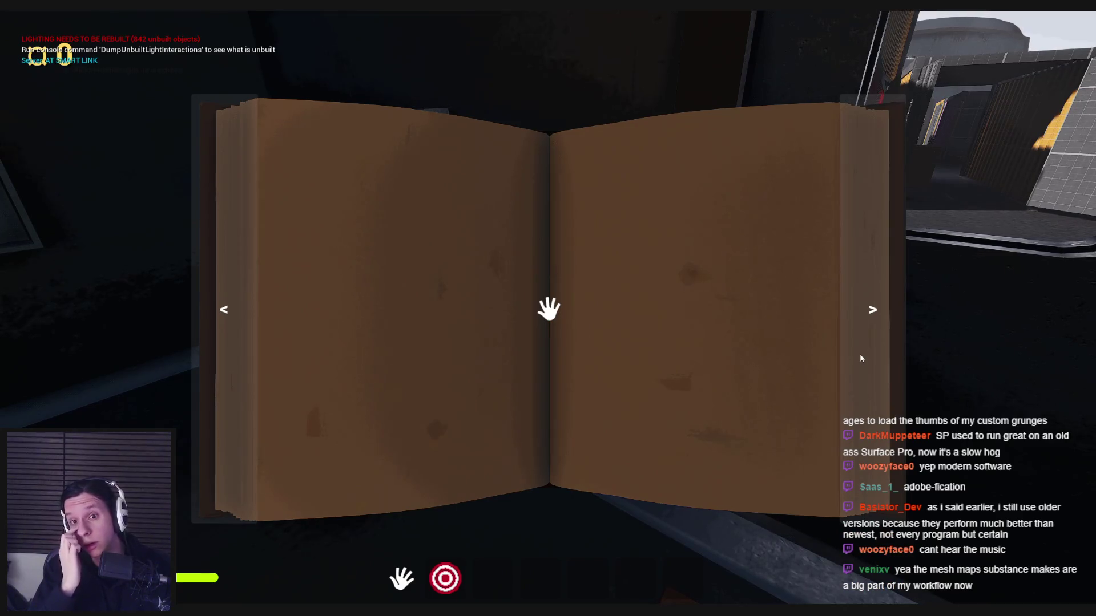
click(861, 358)
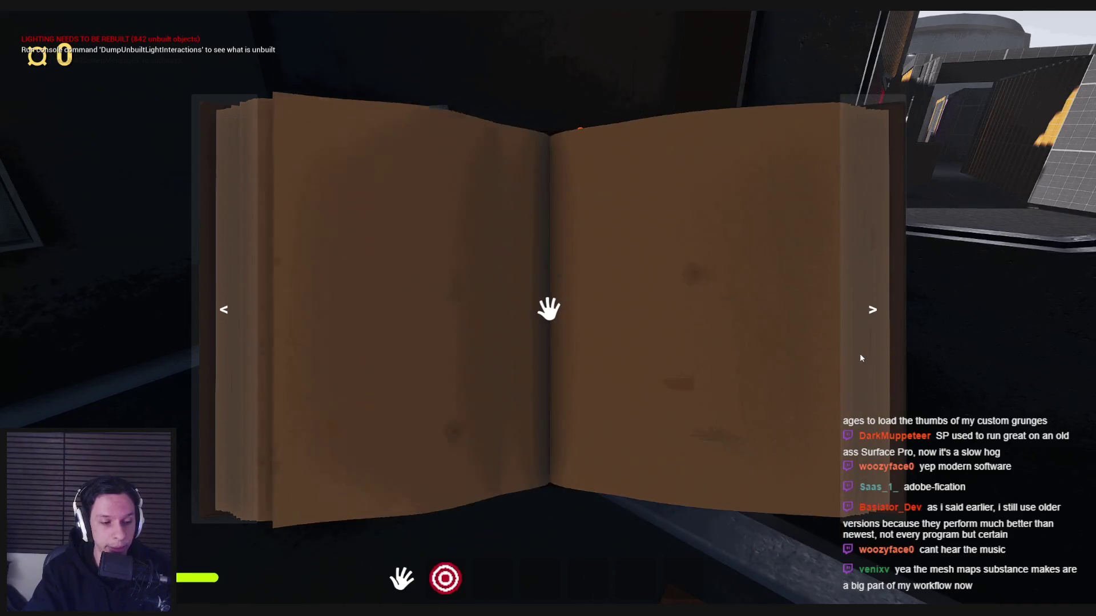
click(860, 358)
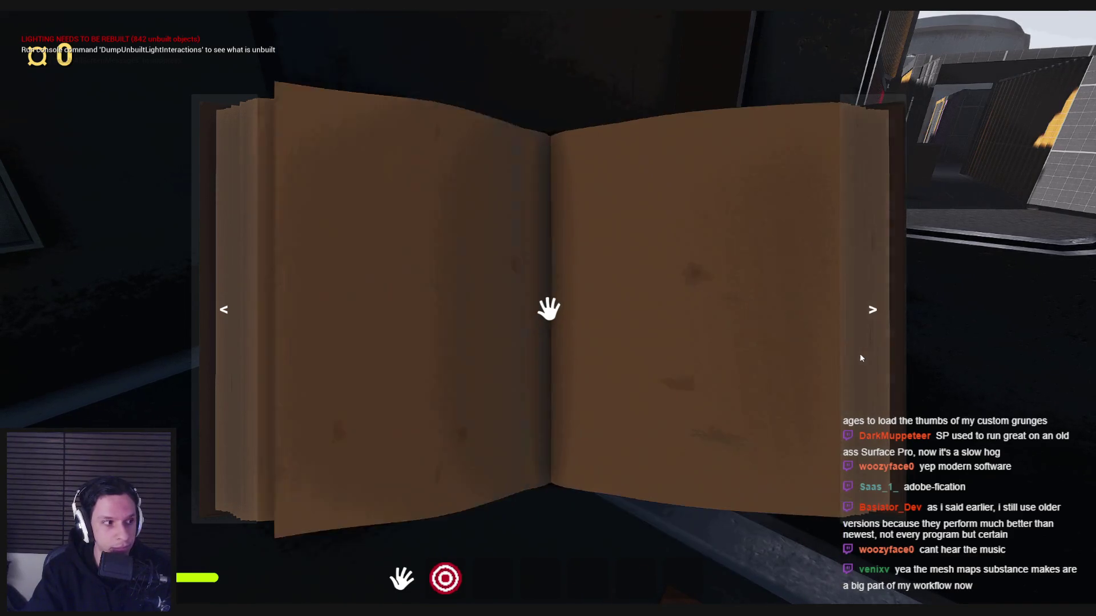
key(Escape)
key(Escape)
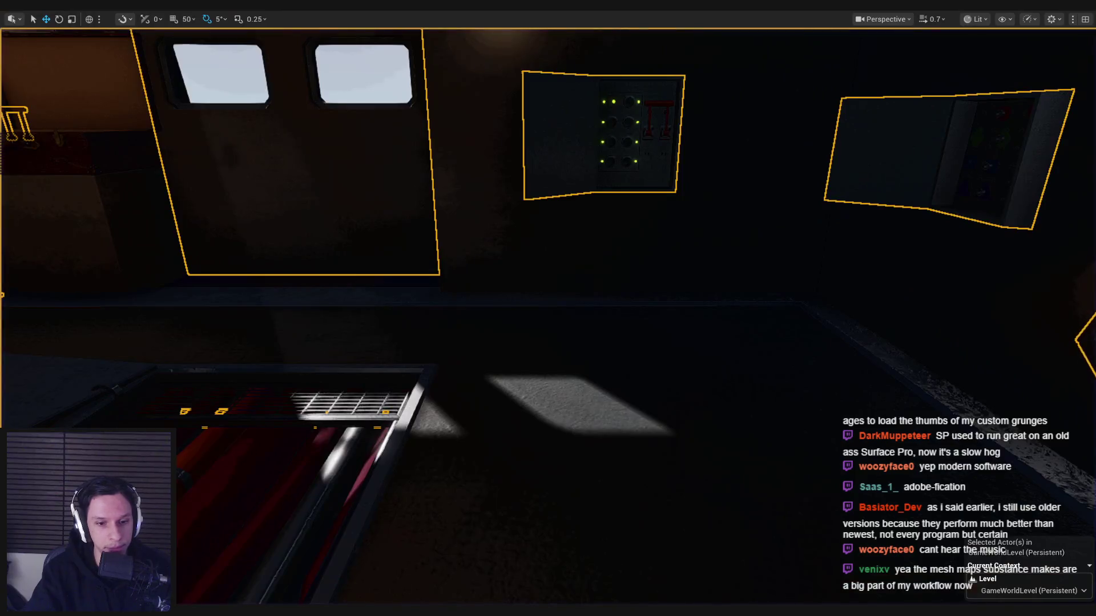
Fly the viewport through the cabin toward the wall with the handbook and control panels
mouse_move(473, 395)
mouse_down()
mouse_move(400, 393)
mouse_move(514, 393)
mouse_move(365, 394)
mouse_move(485, 393)
mouse_move(486, 420)
mouse_up()
key(g)
key(g)
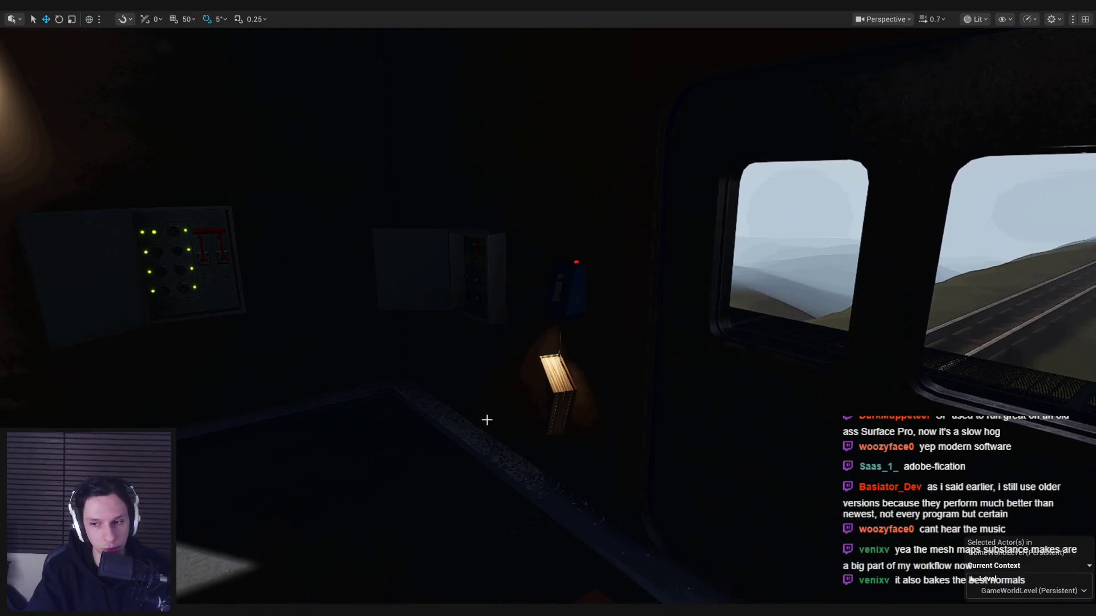
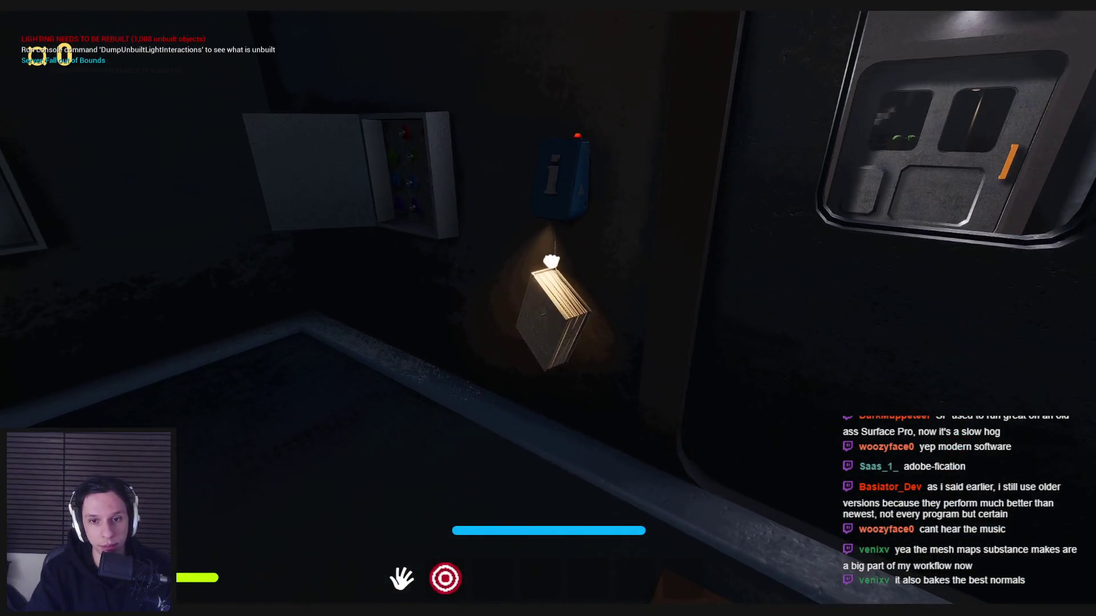
Open the wall-mounted employee handbook and flip forward through several pages
click(548, 308)
click(860, 330)
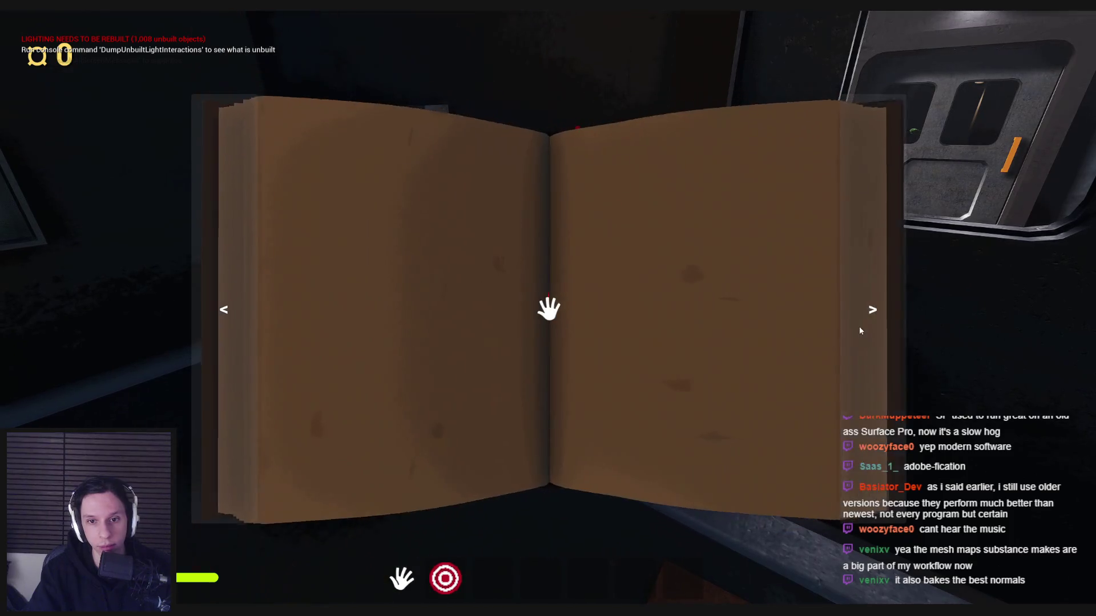
click(859, 330)
click(859, 330)
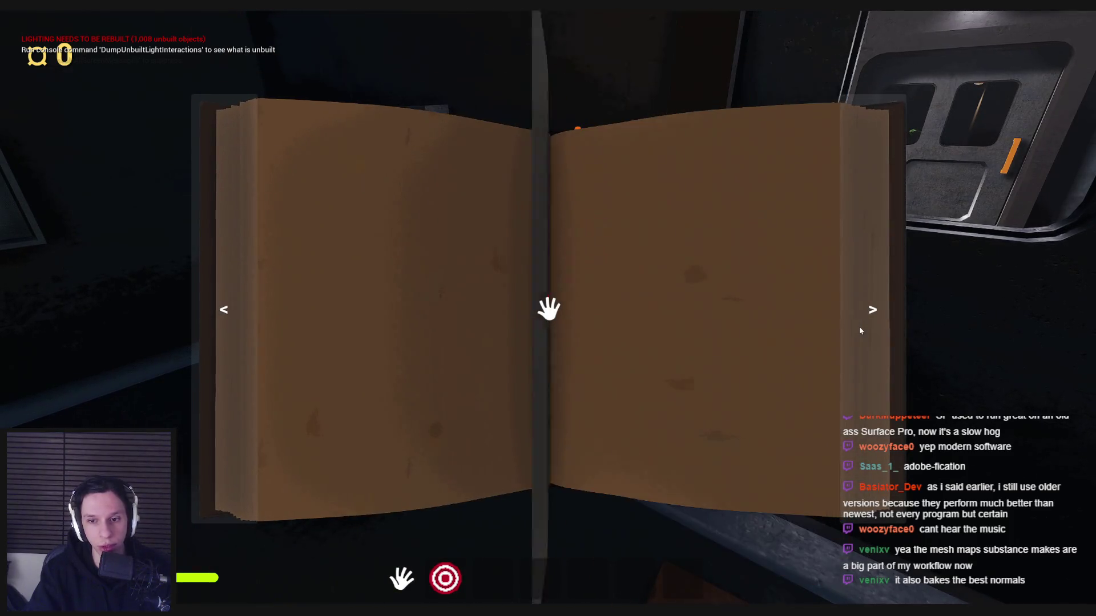
click(859, 330)
click(860, 330)
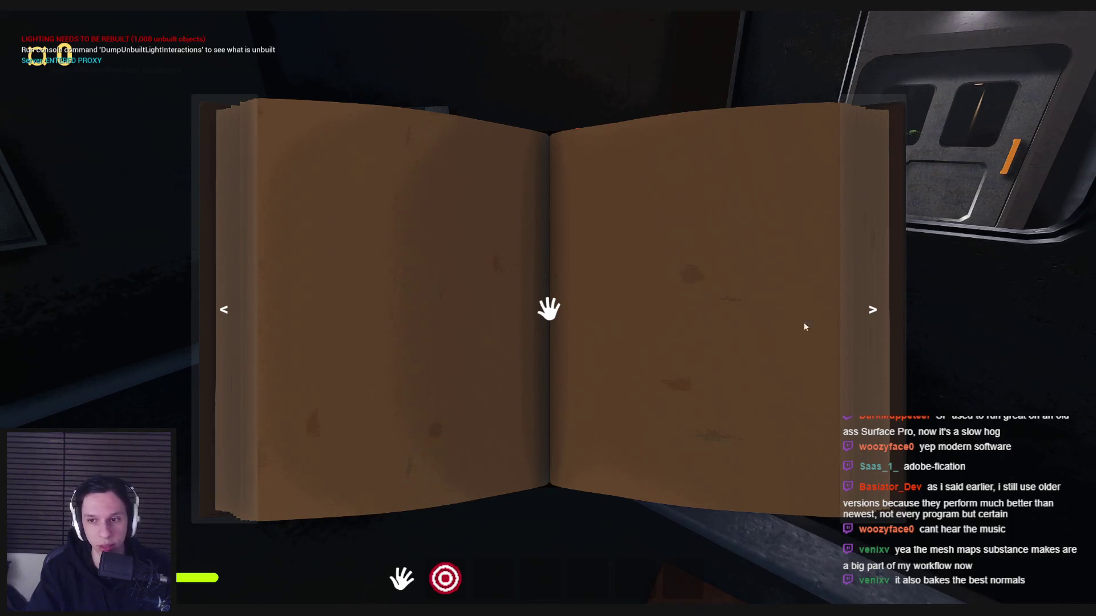
Turn the final pages, close the handbook, and sprint down the corridor to another area
click(873, 343)
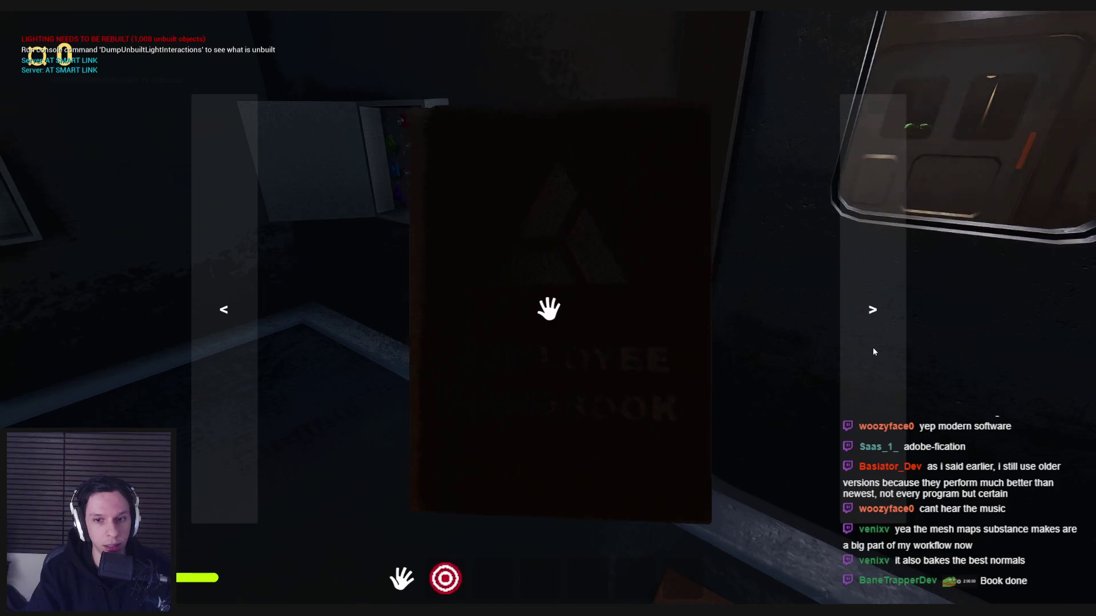
click(874, 352)
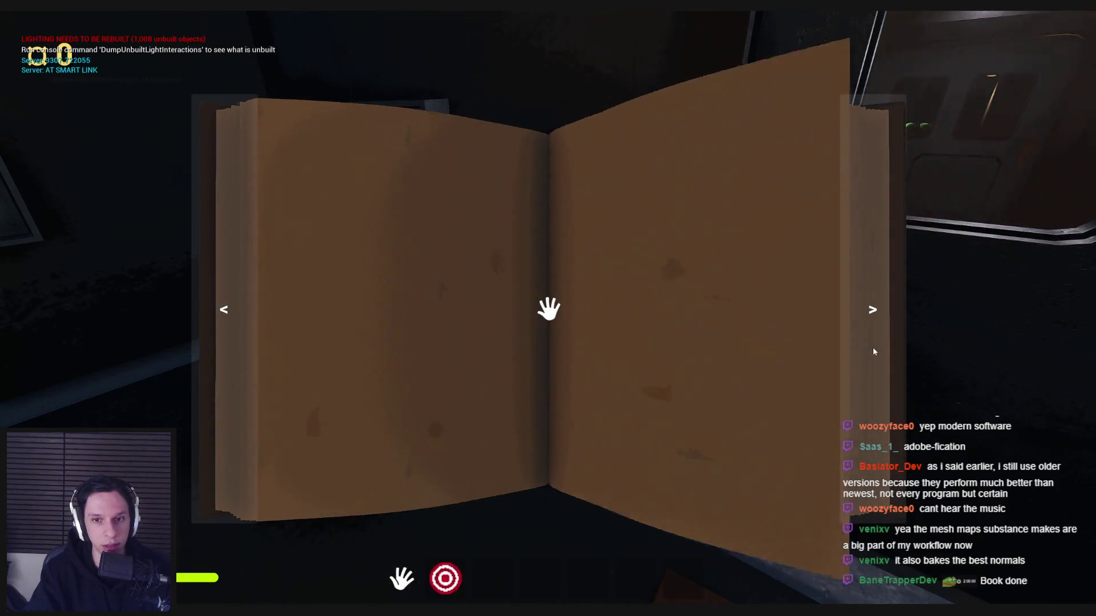
key(Escape)
key(shift+w)
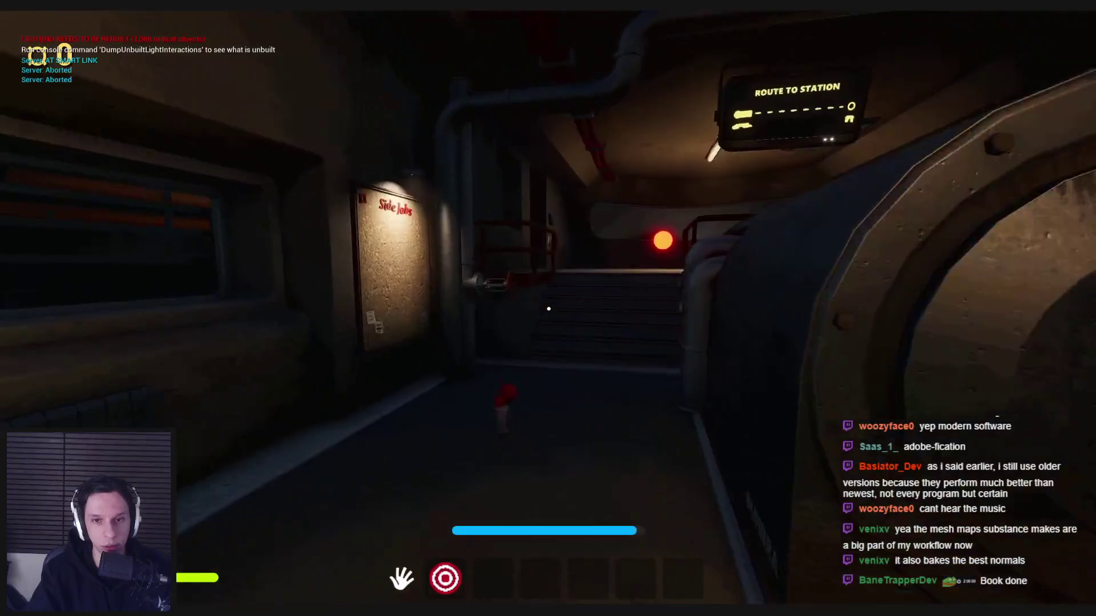
Open the handbook at the next info station, page to the end, and close it
key(Tab)
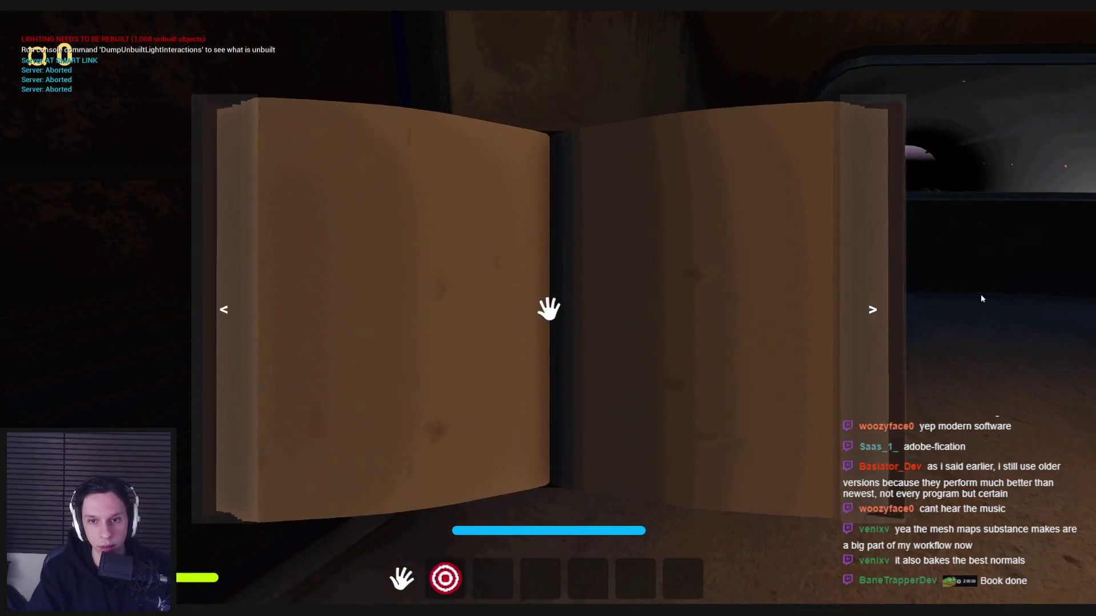
key(Escape)
key(e)
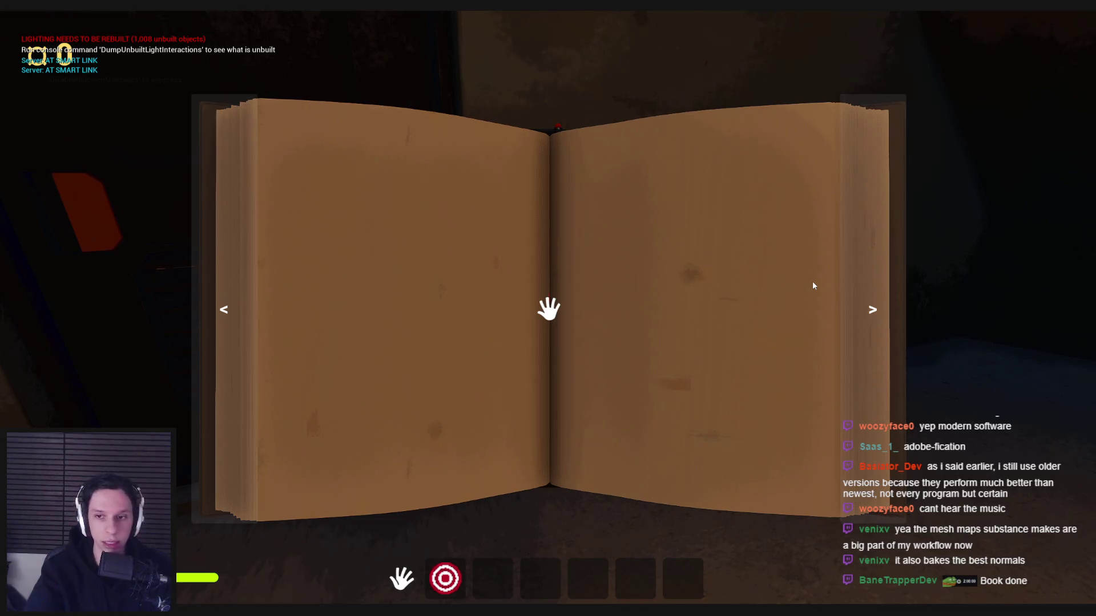
click(849, 310)
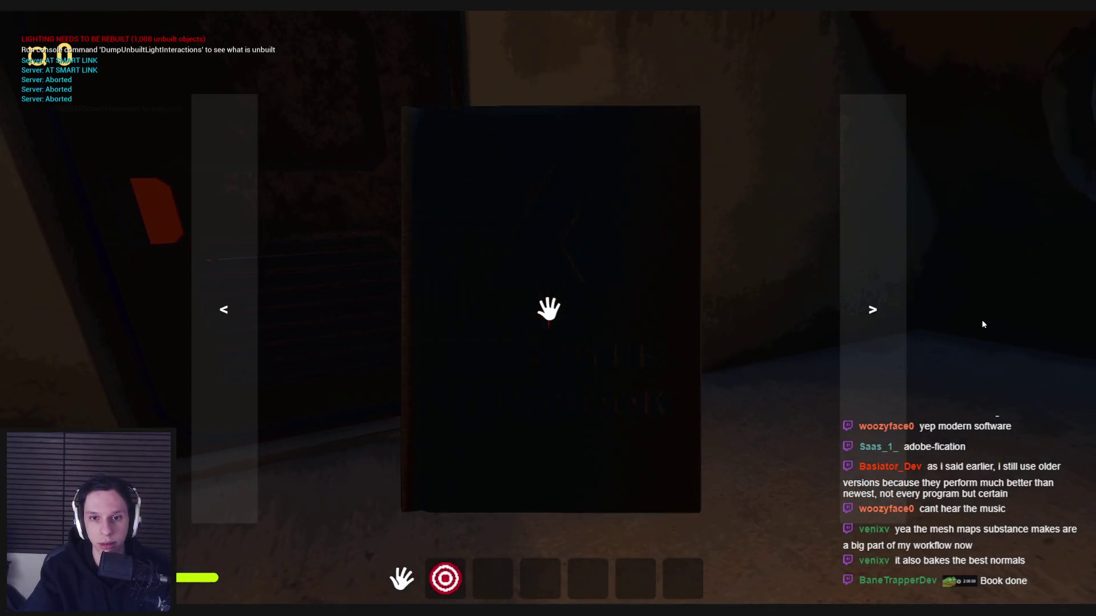
key(Escape)
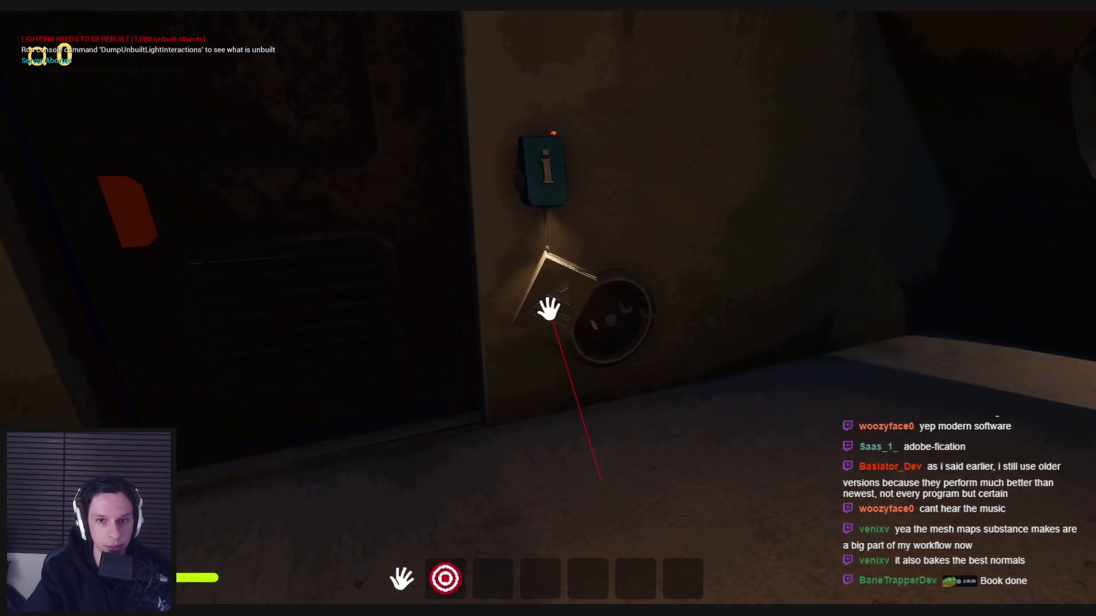
Briefly reopen and close the book, then stop Play In Editor and restore the full editor layout
click(549, 309)
key(Escape)
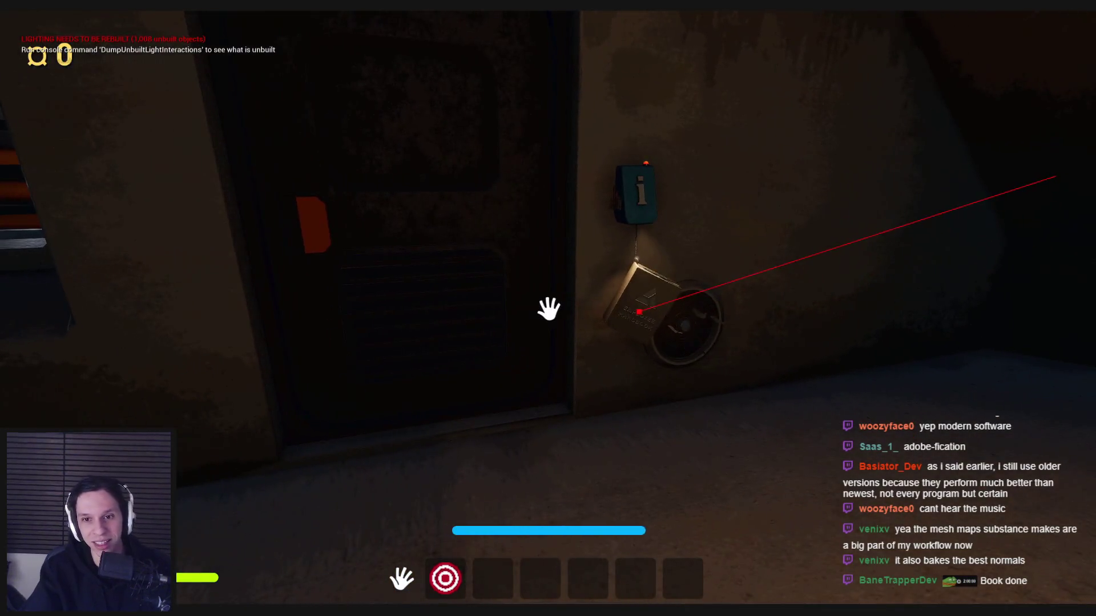
key(Escape)
key(F11)
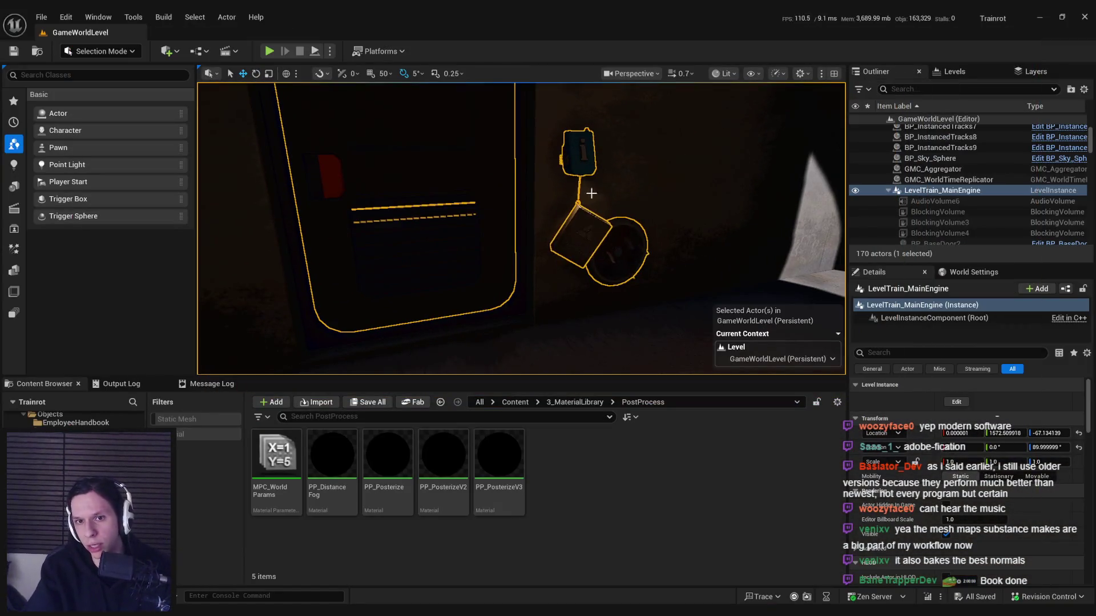
Select the SpotLight component in BP_EmployeeHandbookFixture's Viewport to copy it
key(alt+Tab)
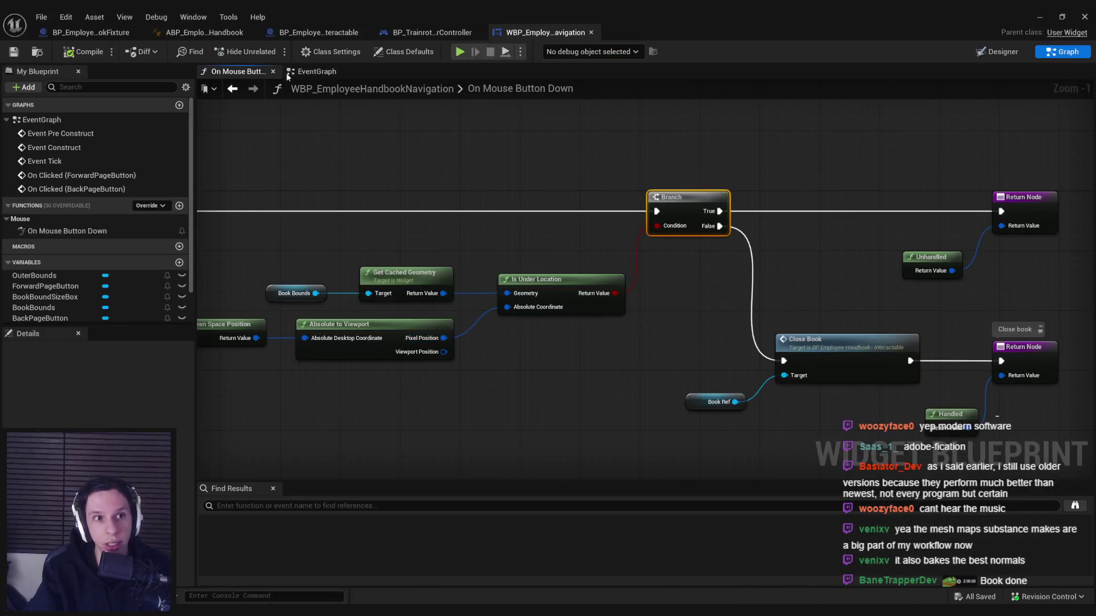
click(97, 32)
click(242, 71)
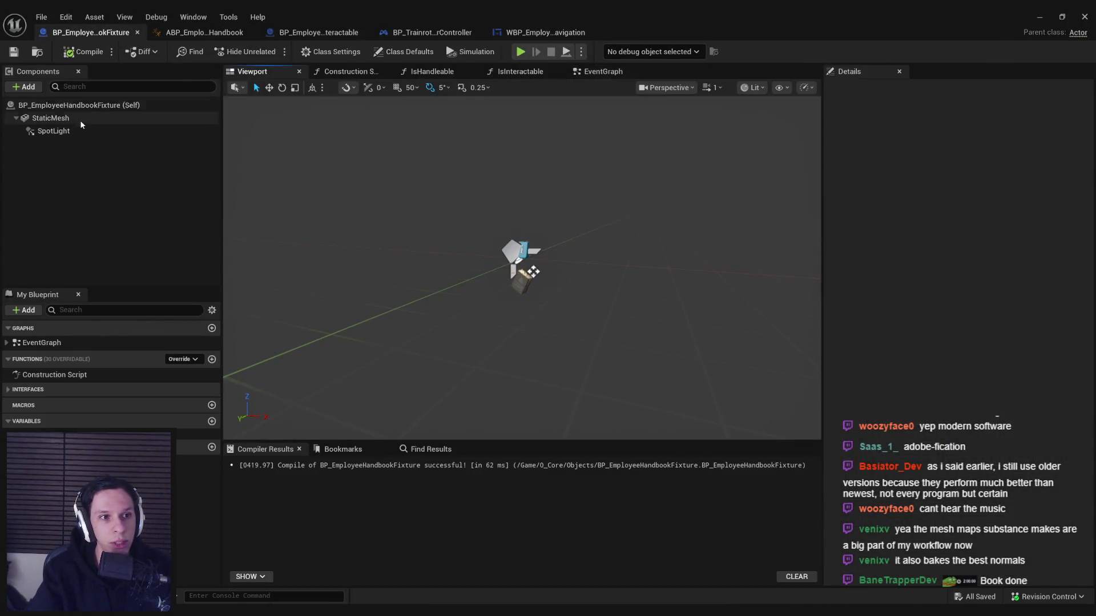
click(82, 132)
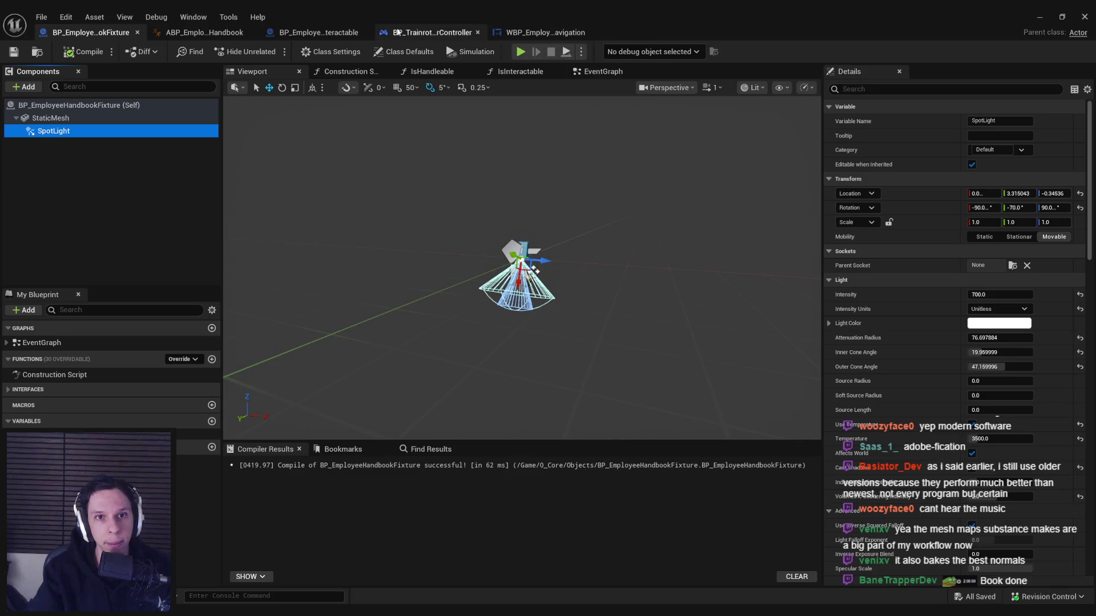
Paste the SpotLight into BP_EmployeeHandbook-Interactable's Viewport above the book and switch to the rotate tool
click(323, 32)
click(252, 71)
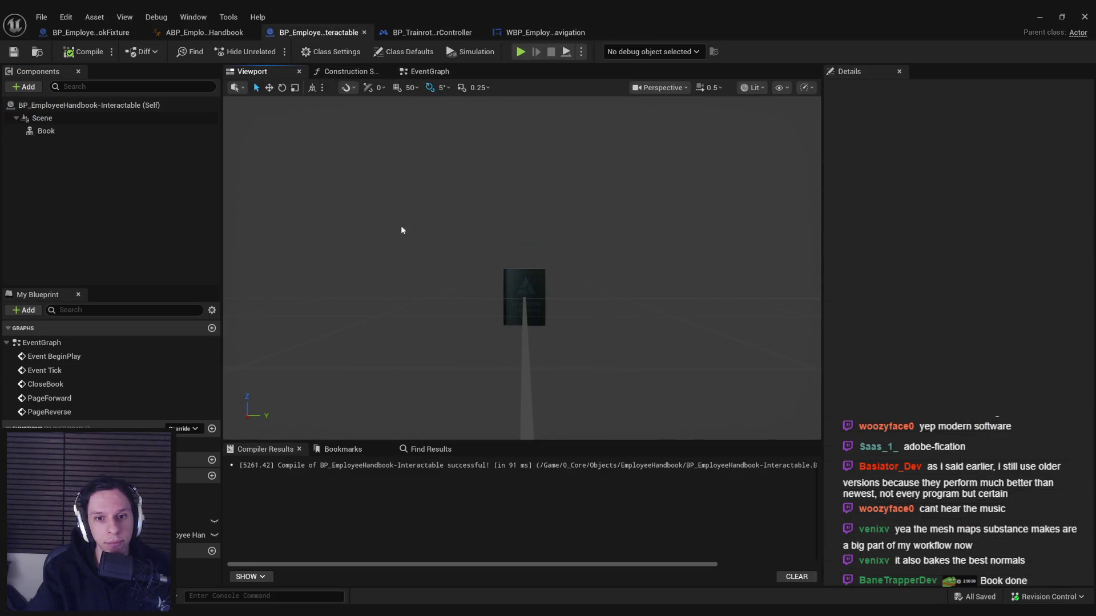
key(ctrl+v)
drag(399, 256, 514, 217)
key(e)
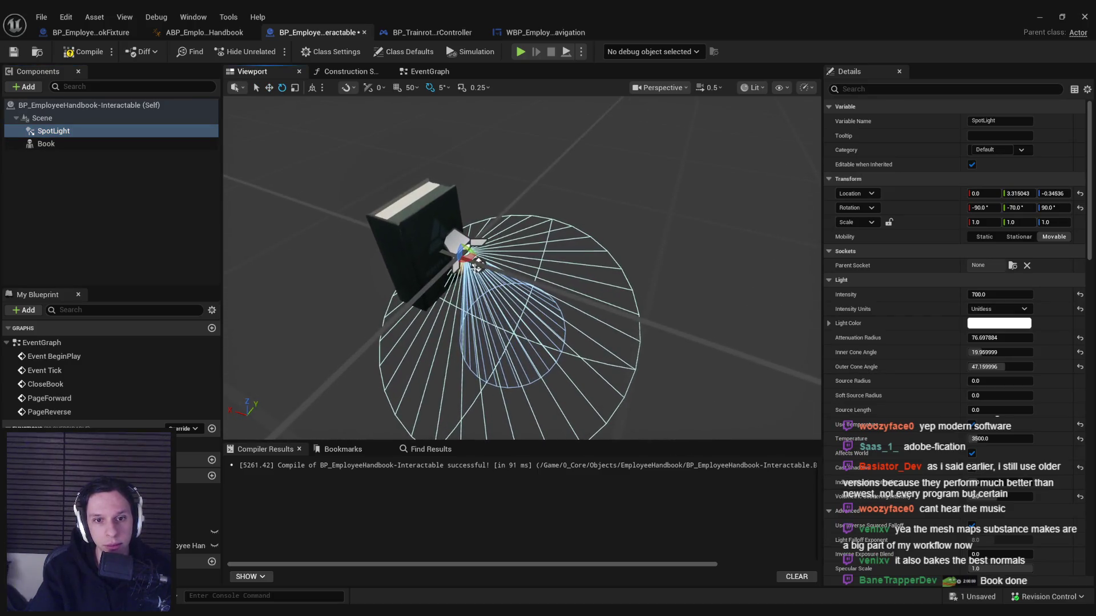